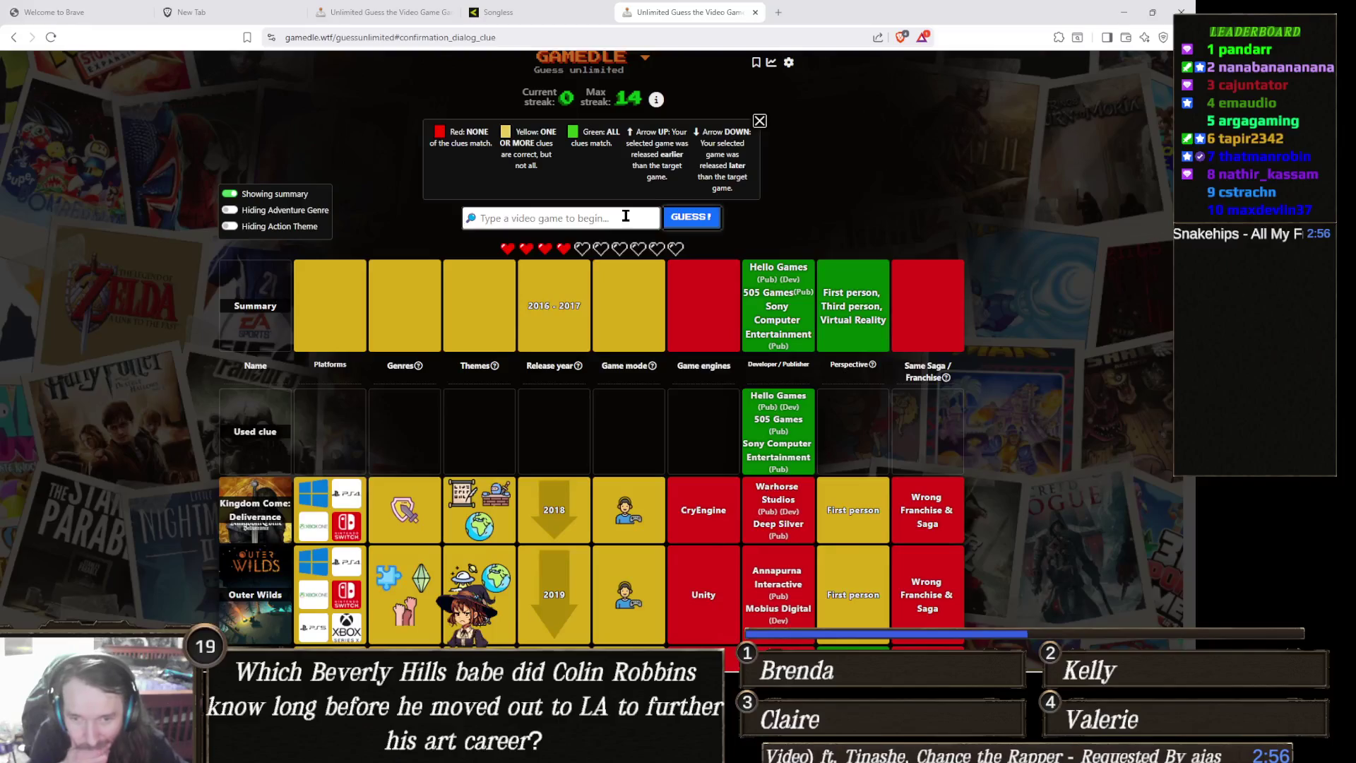
Search 'no man', submit No Man's Sky to solve the round, then start a new round
text(no many's sk)
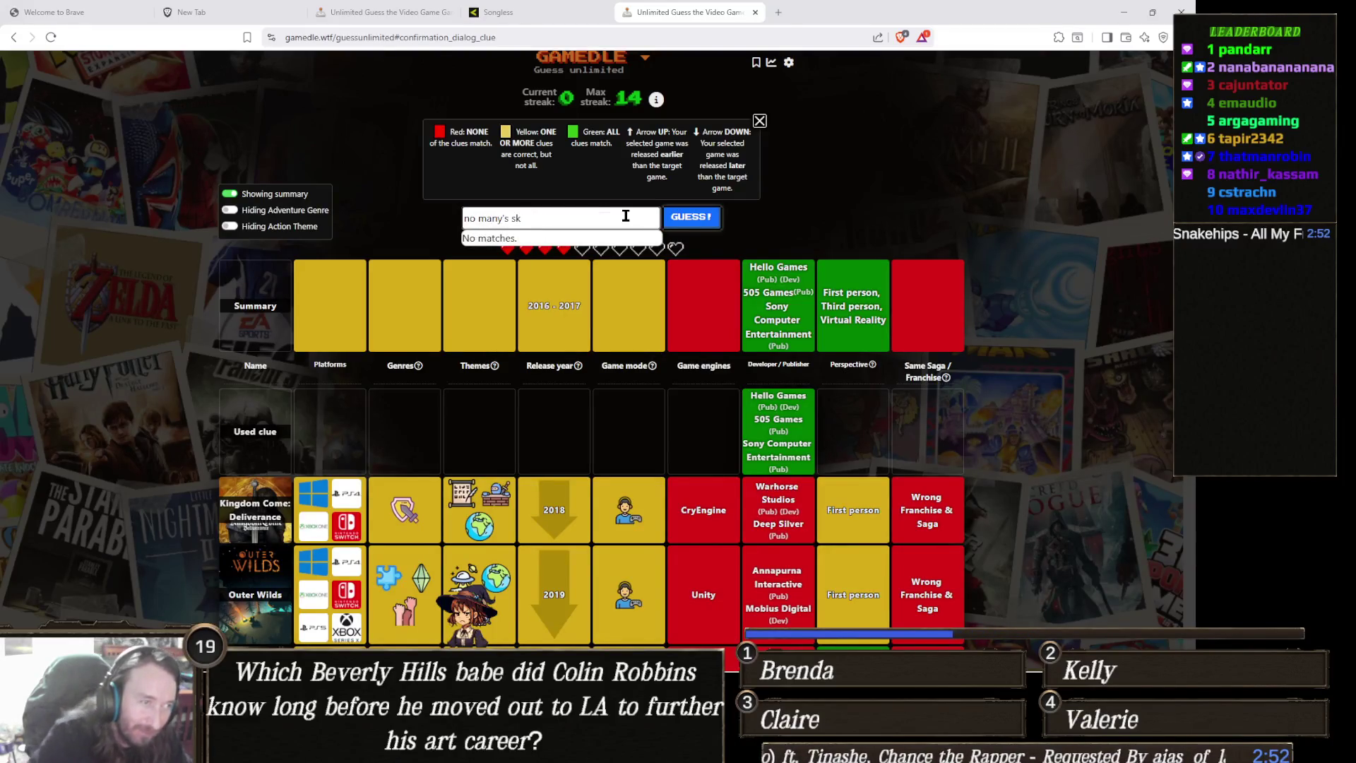
key(BackSpace)
key(BackSpace)
key(BackSpace)
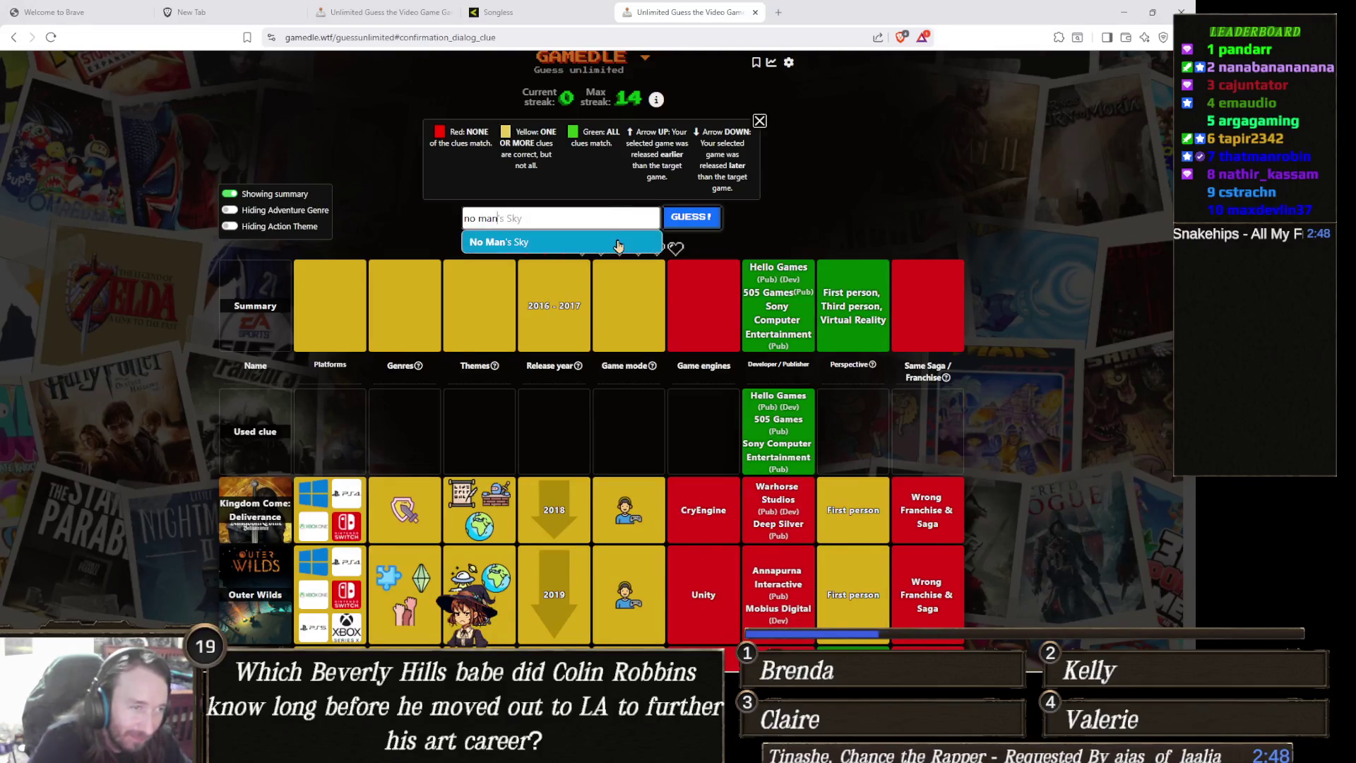
click(624, 240)
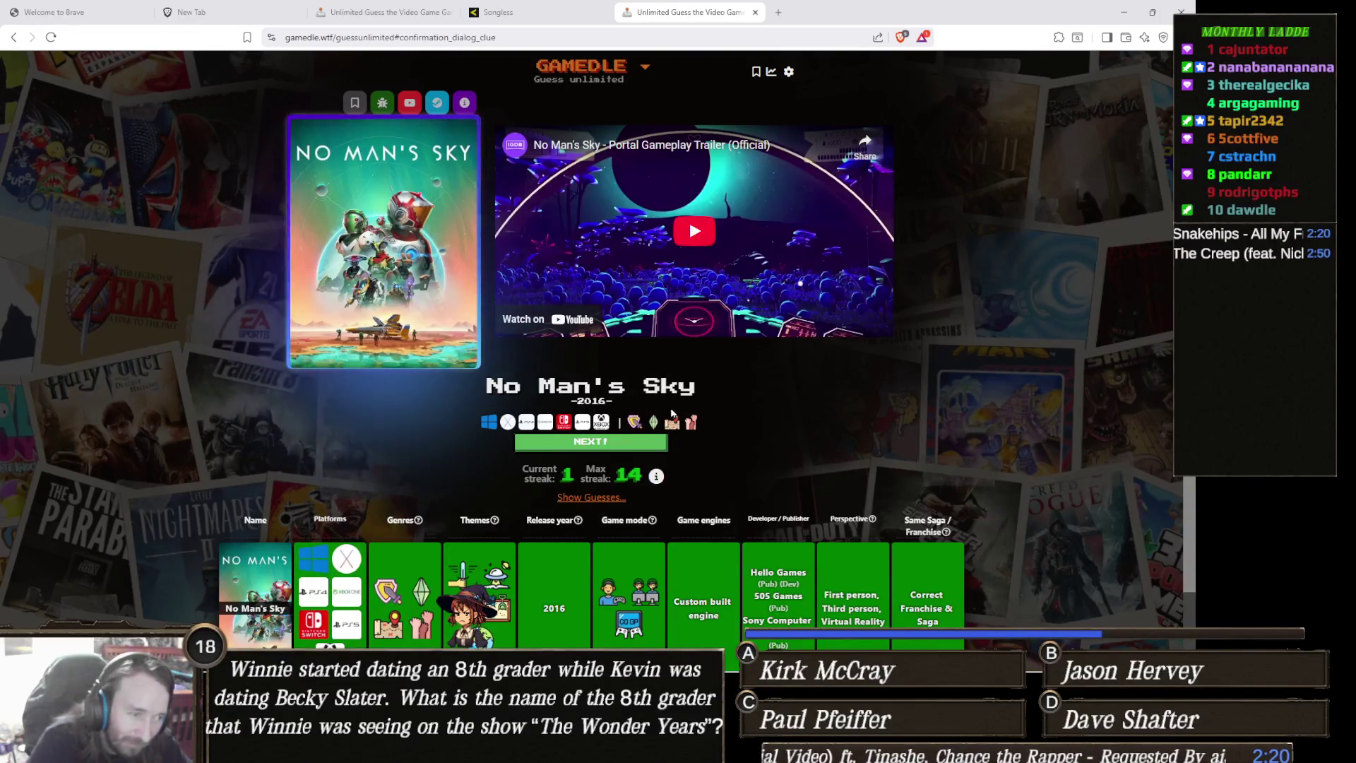
click(622, 443)
Submit Dishonored as the first guess of the fresh round
click(583, 228)
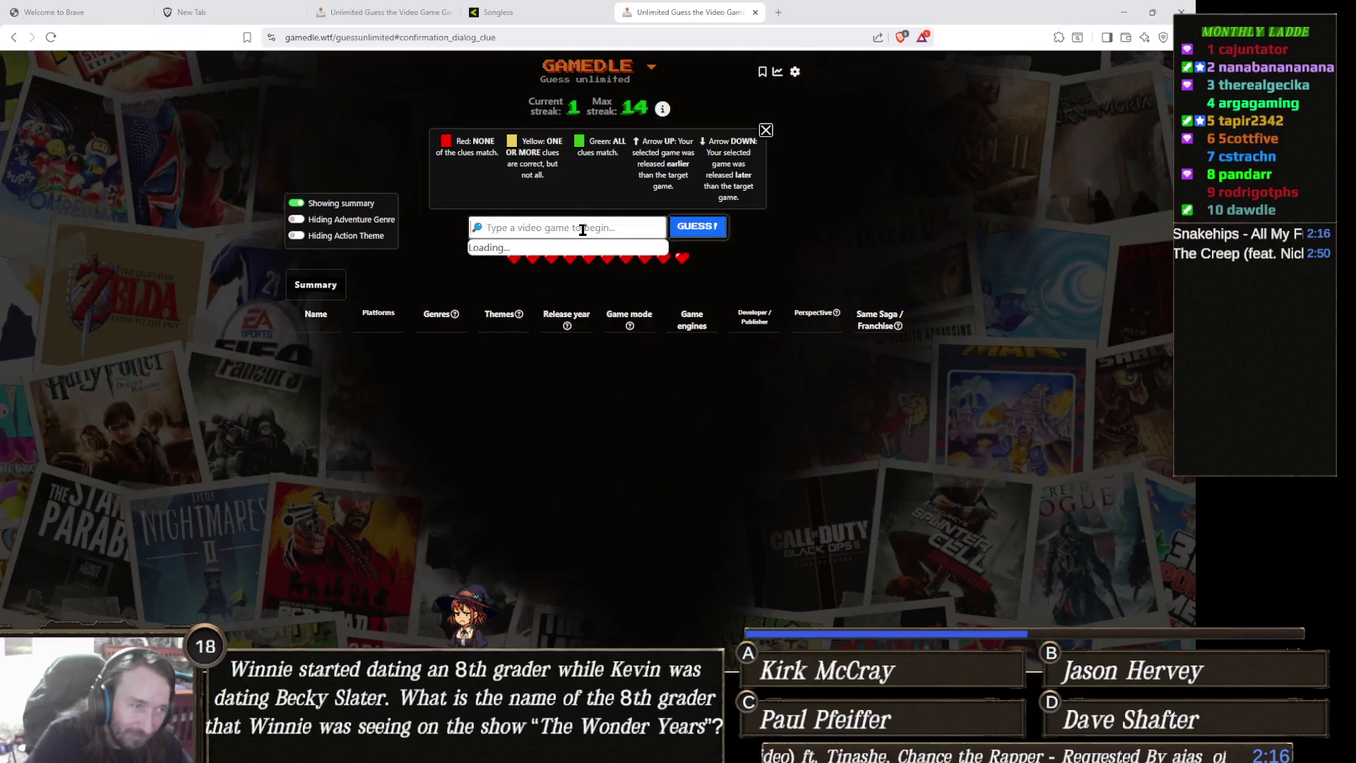
text(Dishonored)
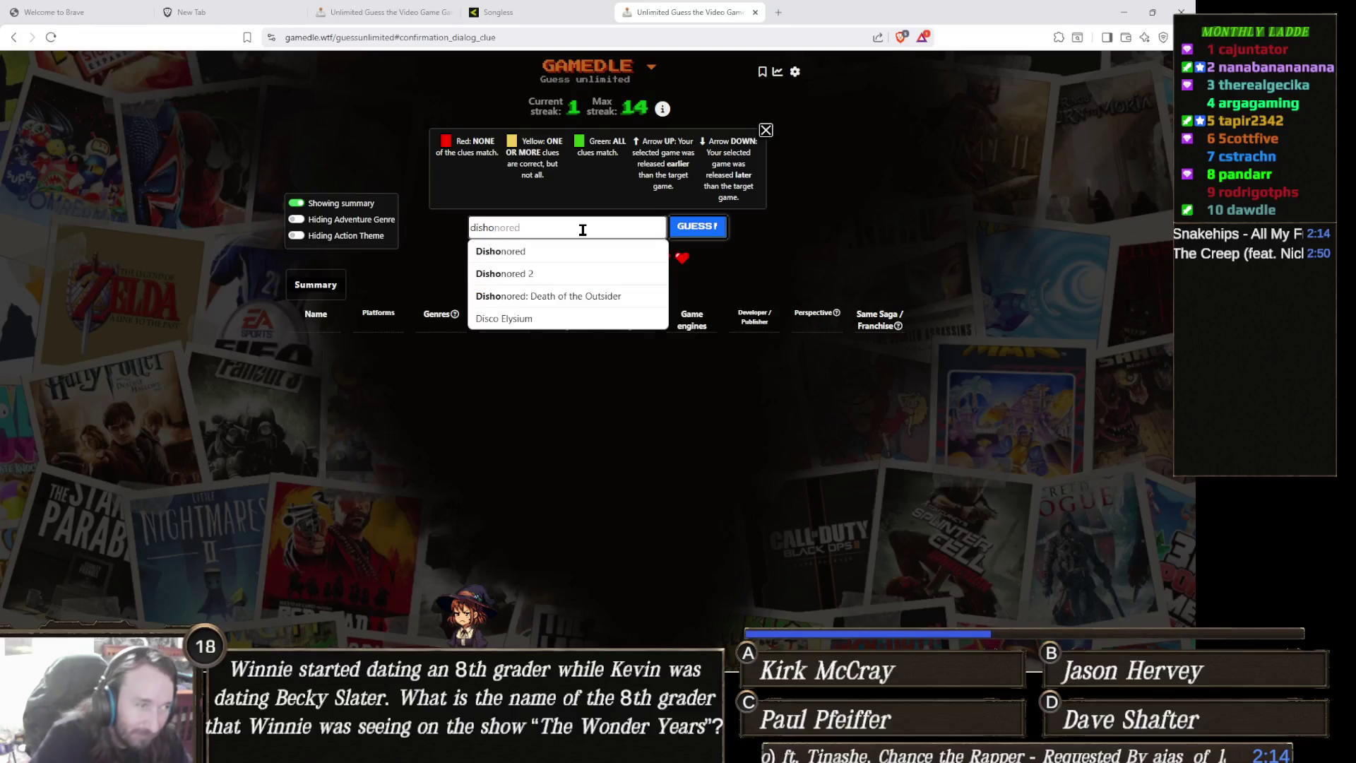
click(697, 227)
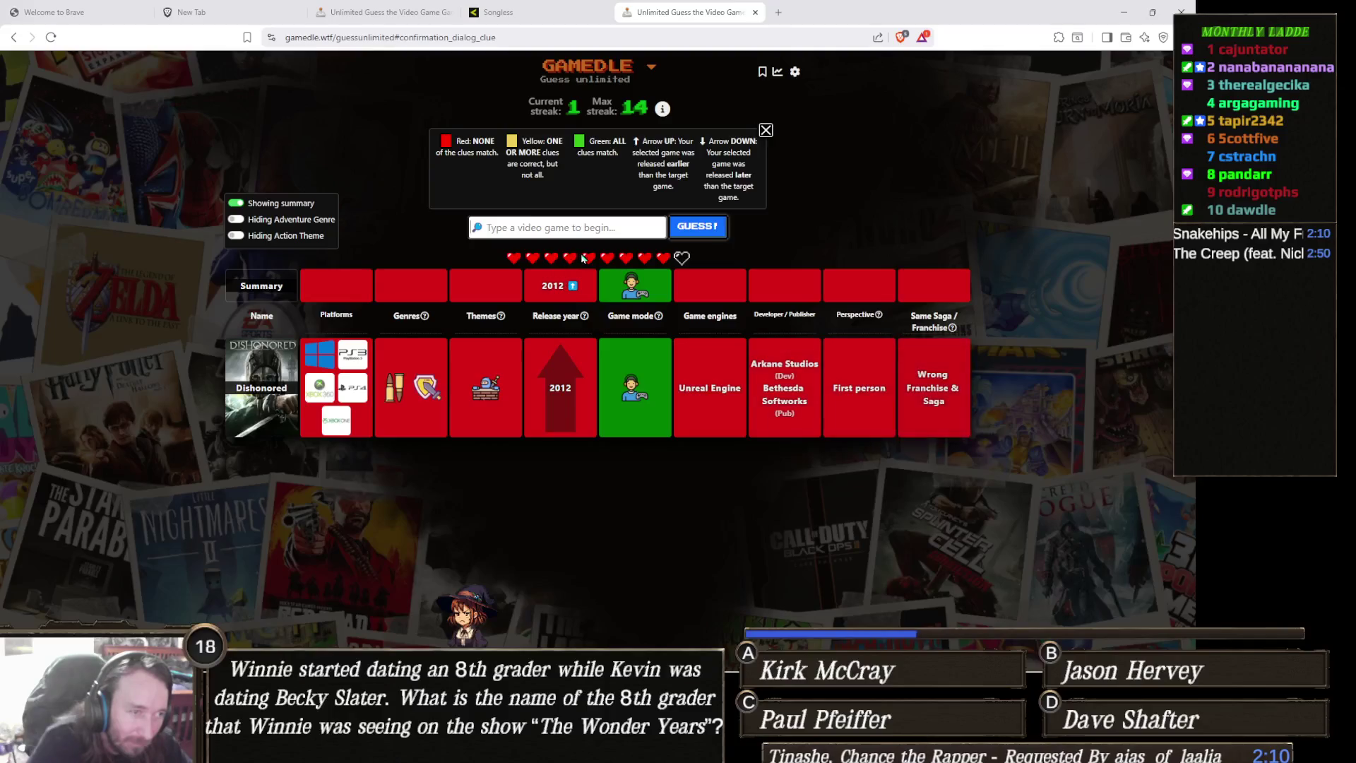
Search 'beat sa' and submit Beat Saber as the second guess
click(620, 225)
text(b)
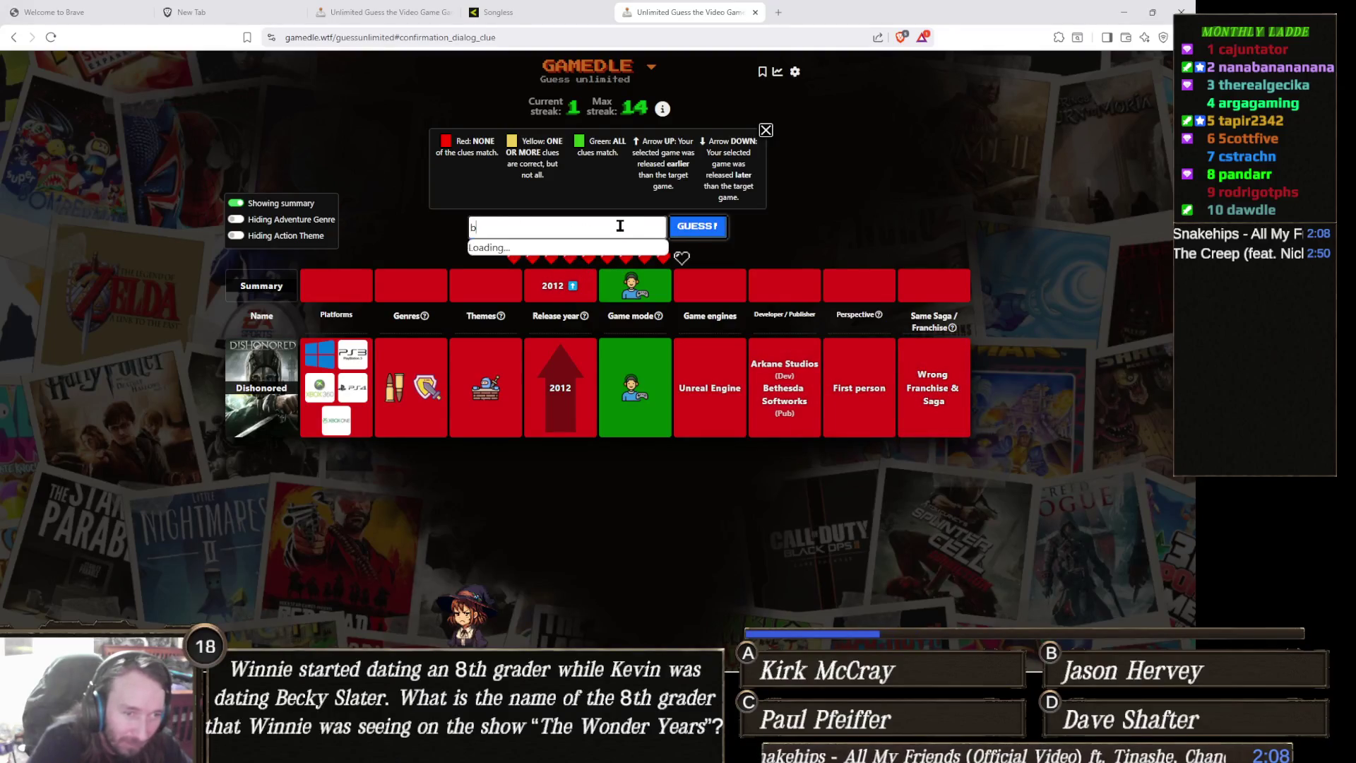
text(eat)
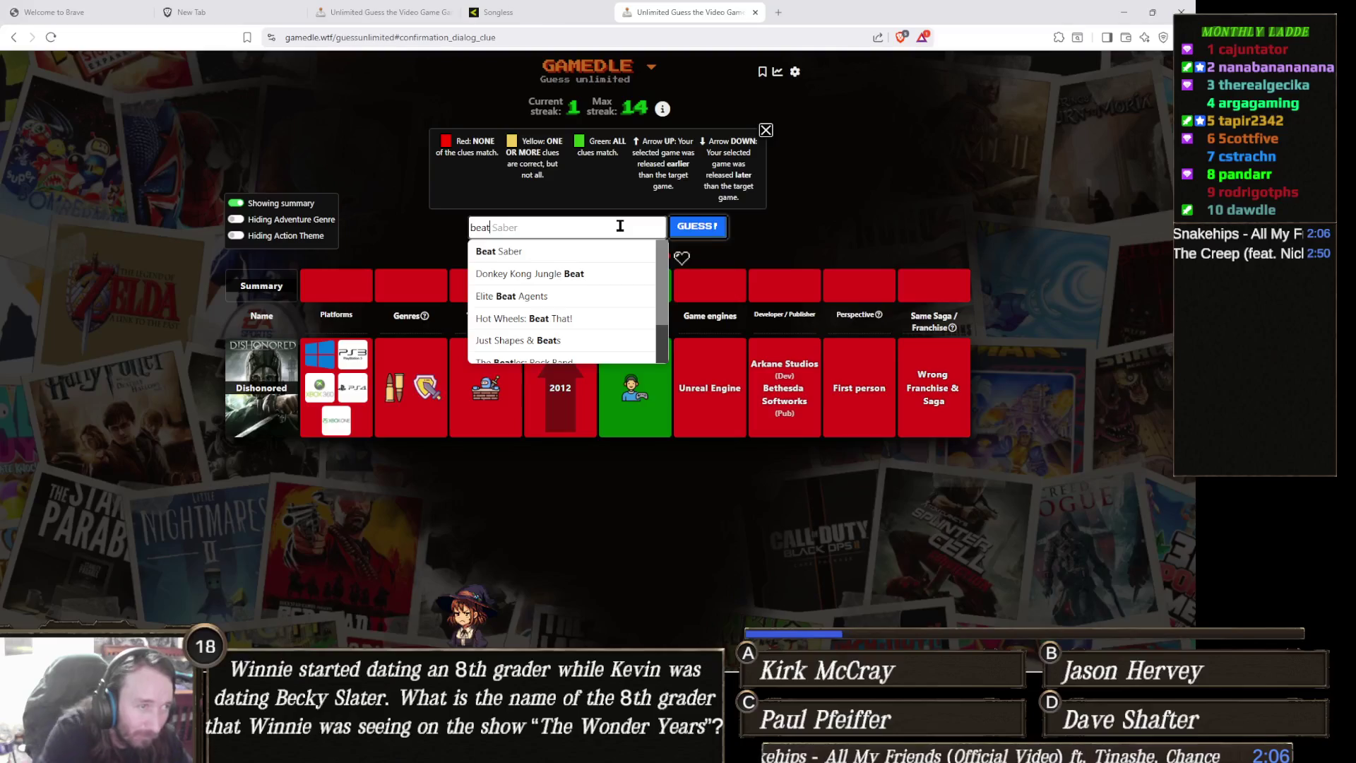
text( sa)
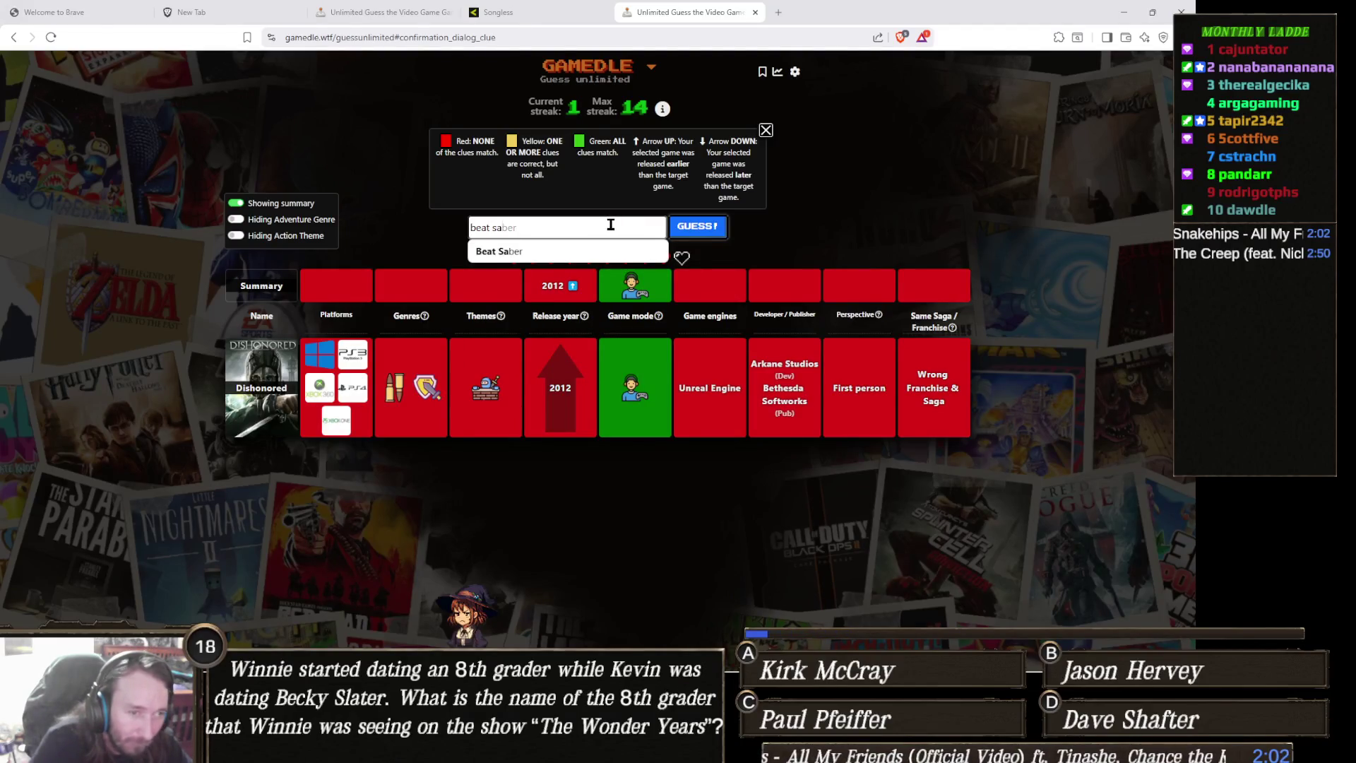
click(558, 252)
click(698, 226)
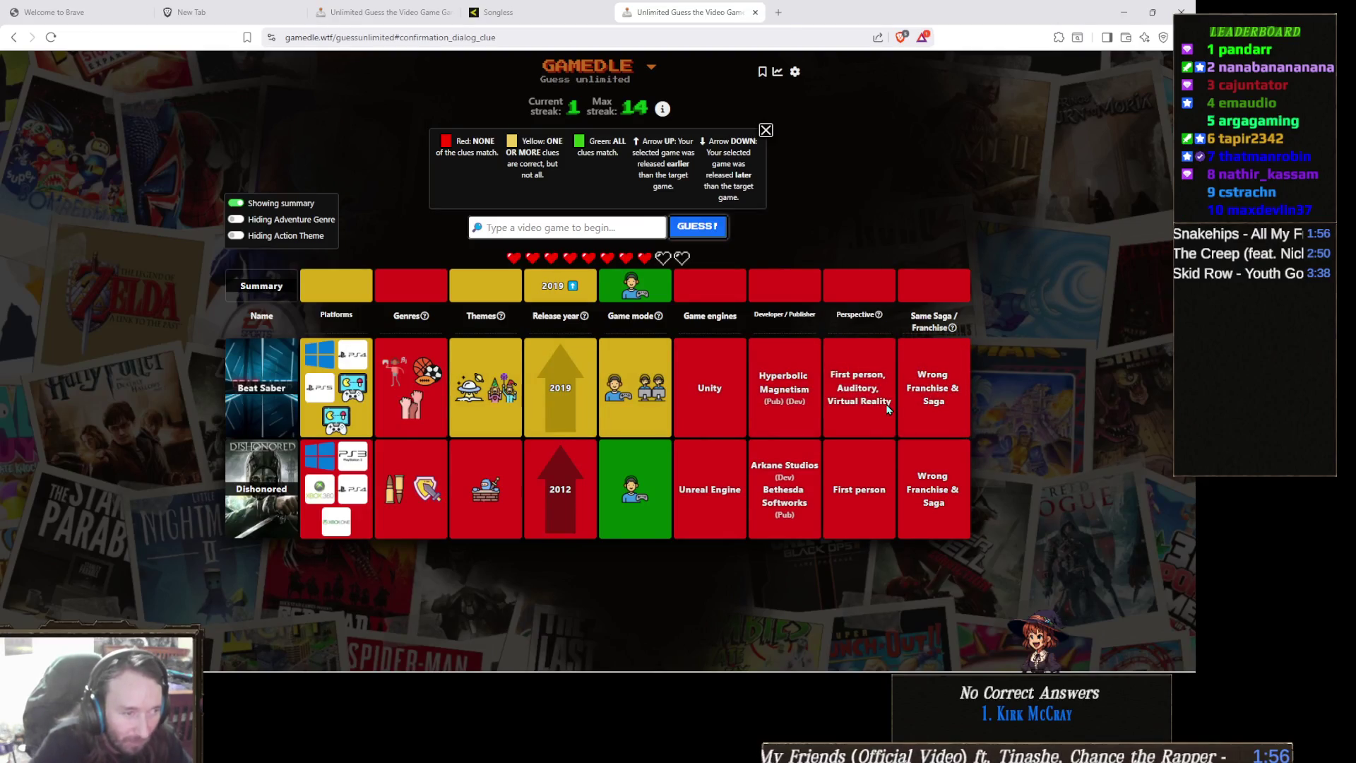
mouse_move(514, 408)
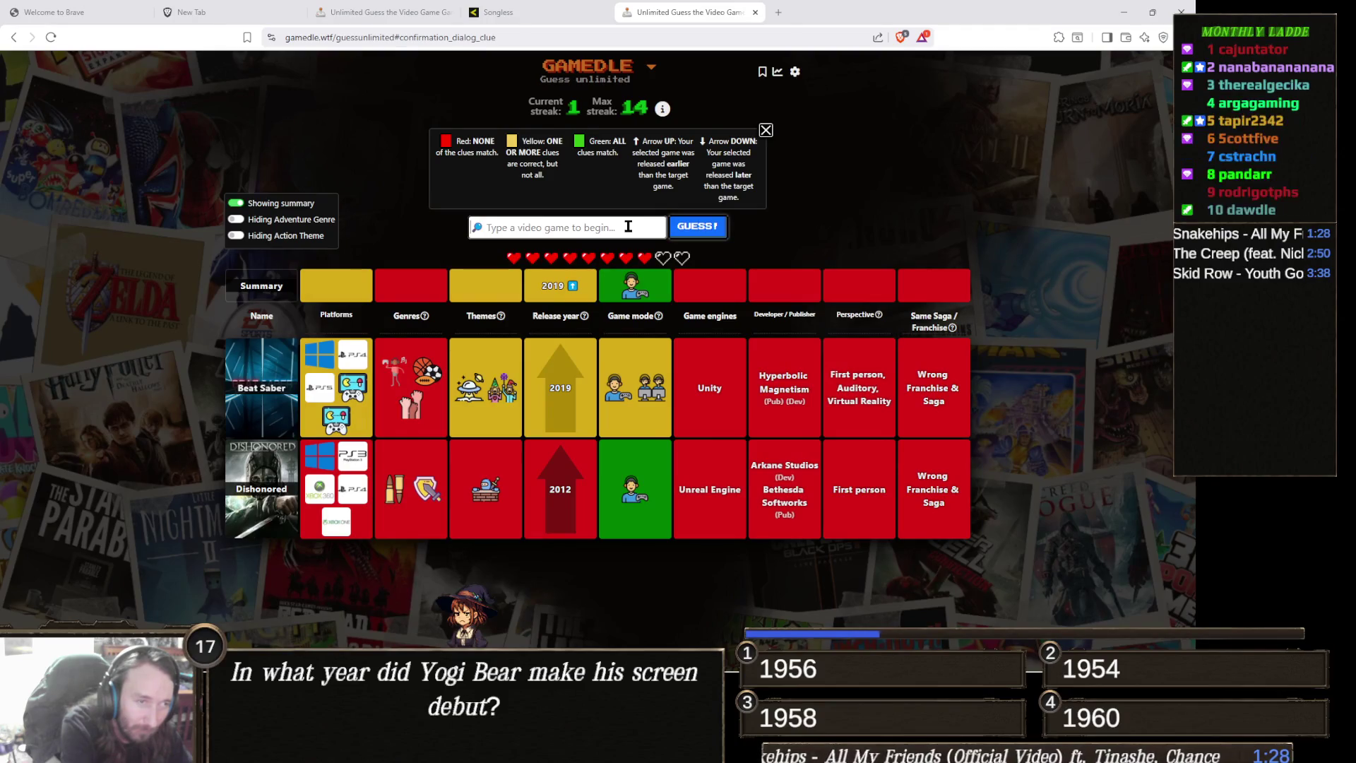
Search 'knight' and submit Hollow Knight: Silksong as the third guess
text(h)
key(BackSpace)
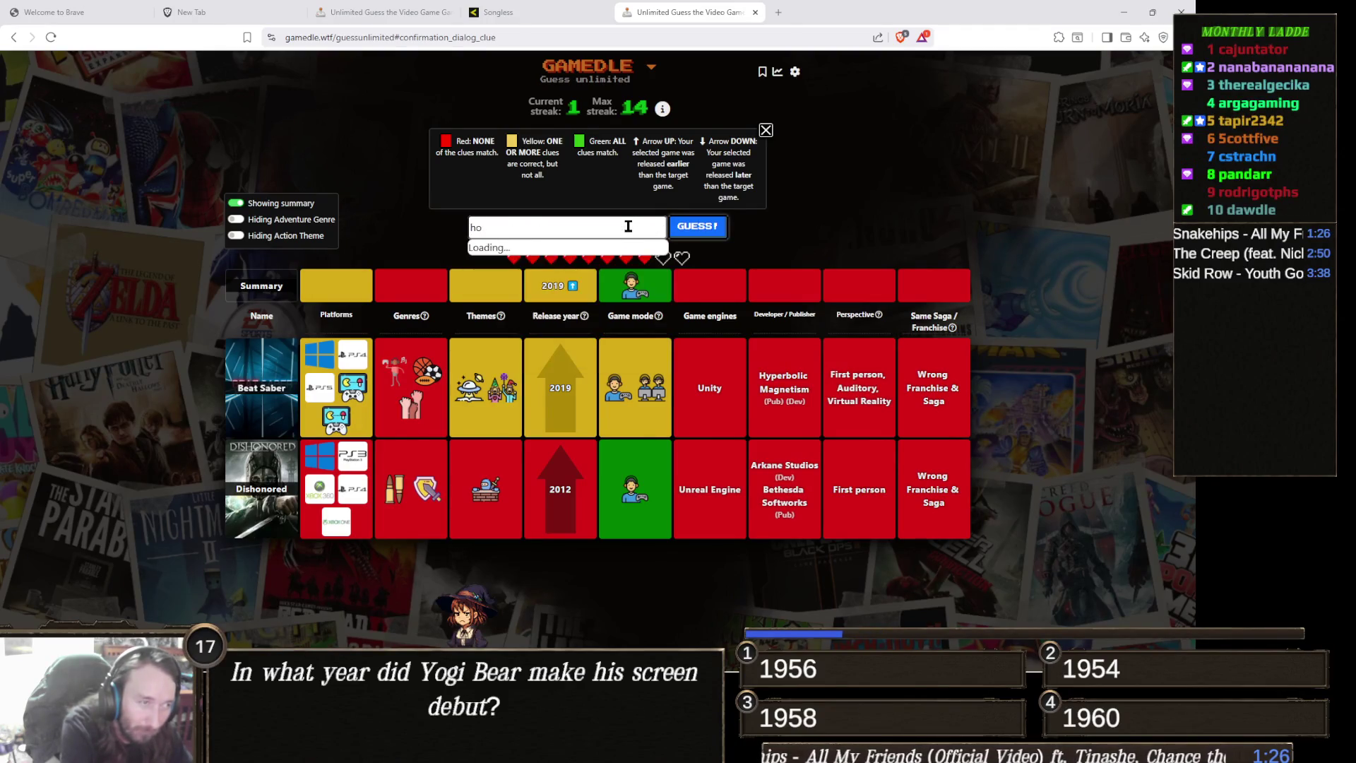
text(knight)
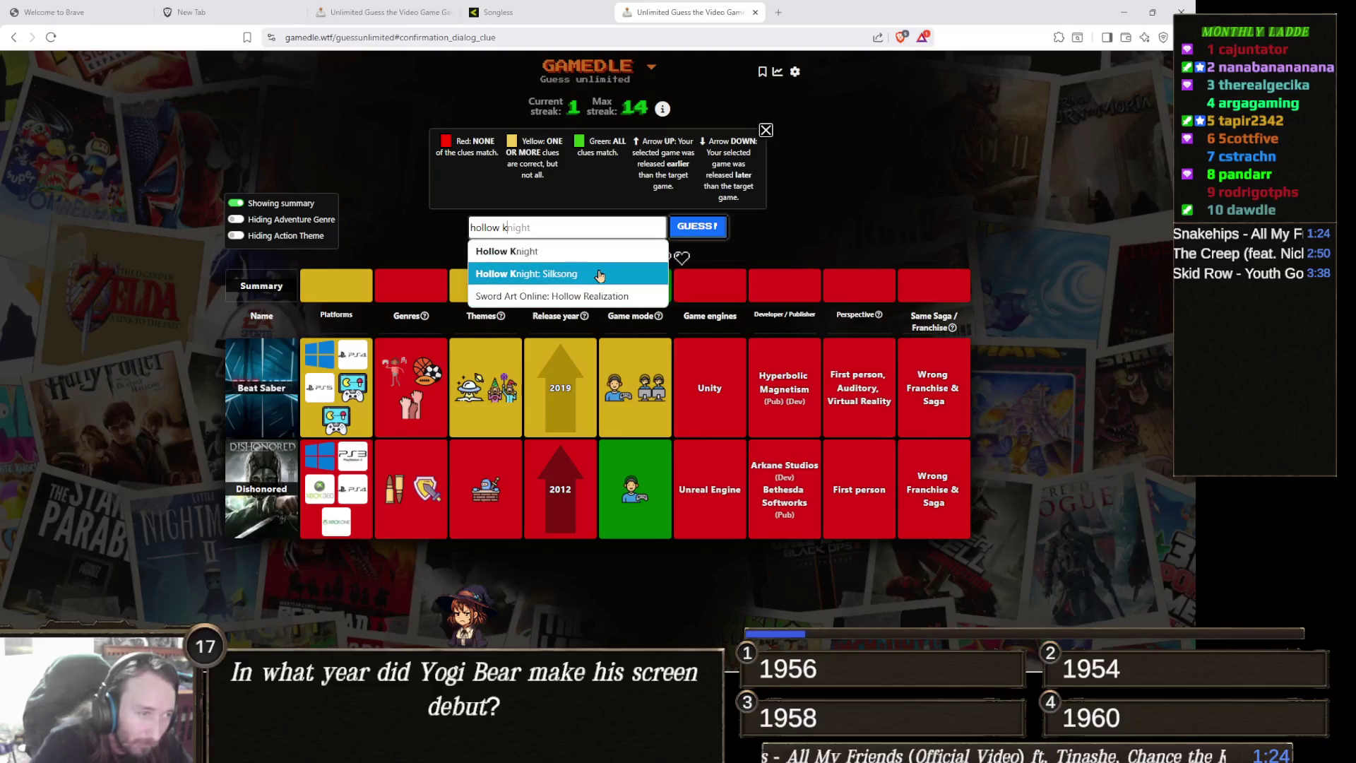
click(608, 279)
click(701, 238)
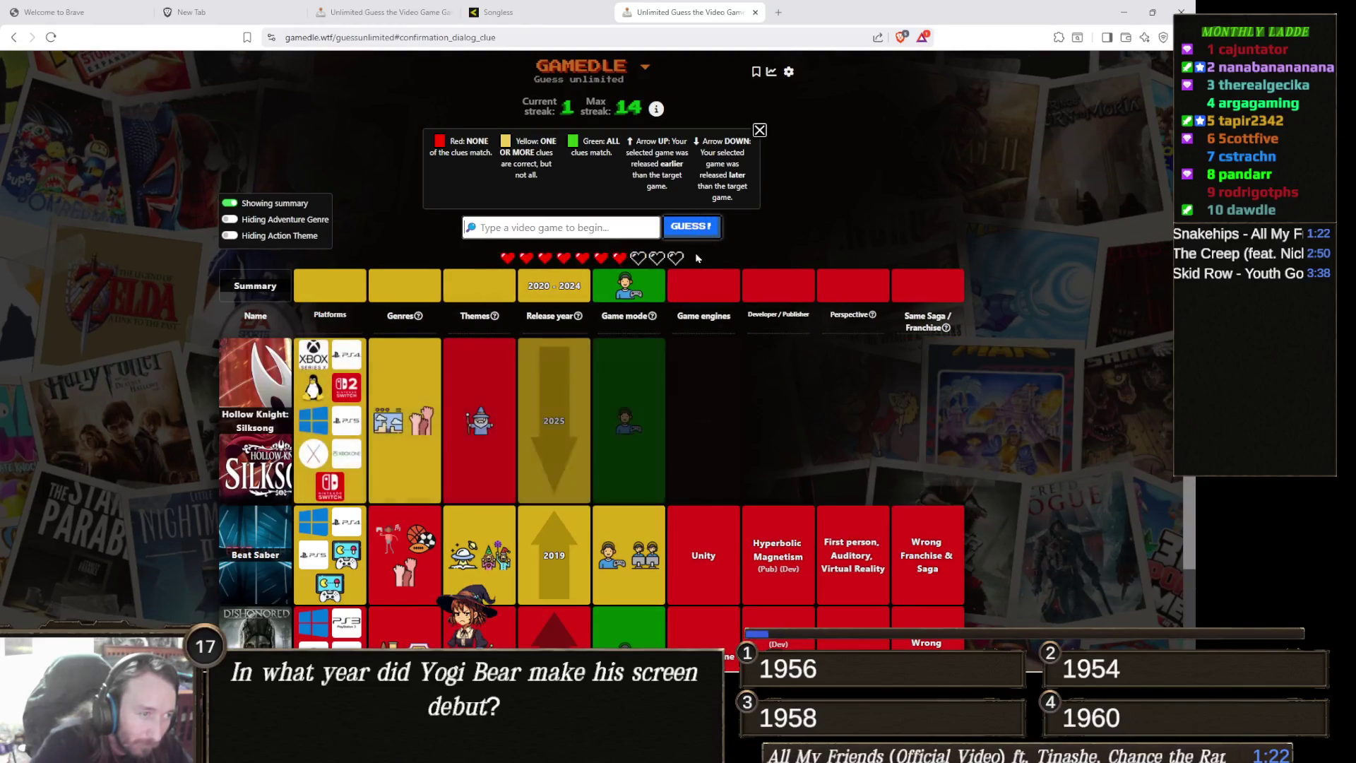
Scroll through the three clue rows to review them, then start typing a fourth guess
mouse_move(560, 336)
scroll(610, 368, down, 2)
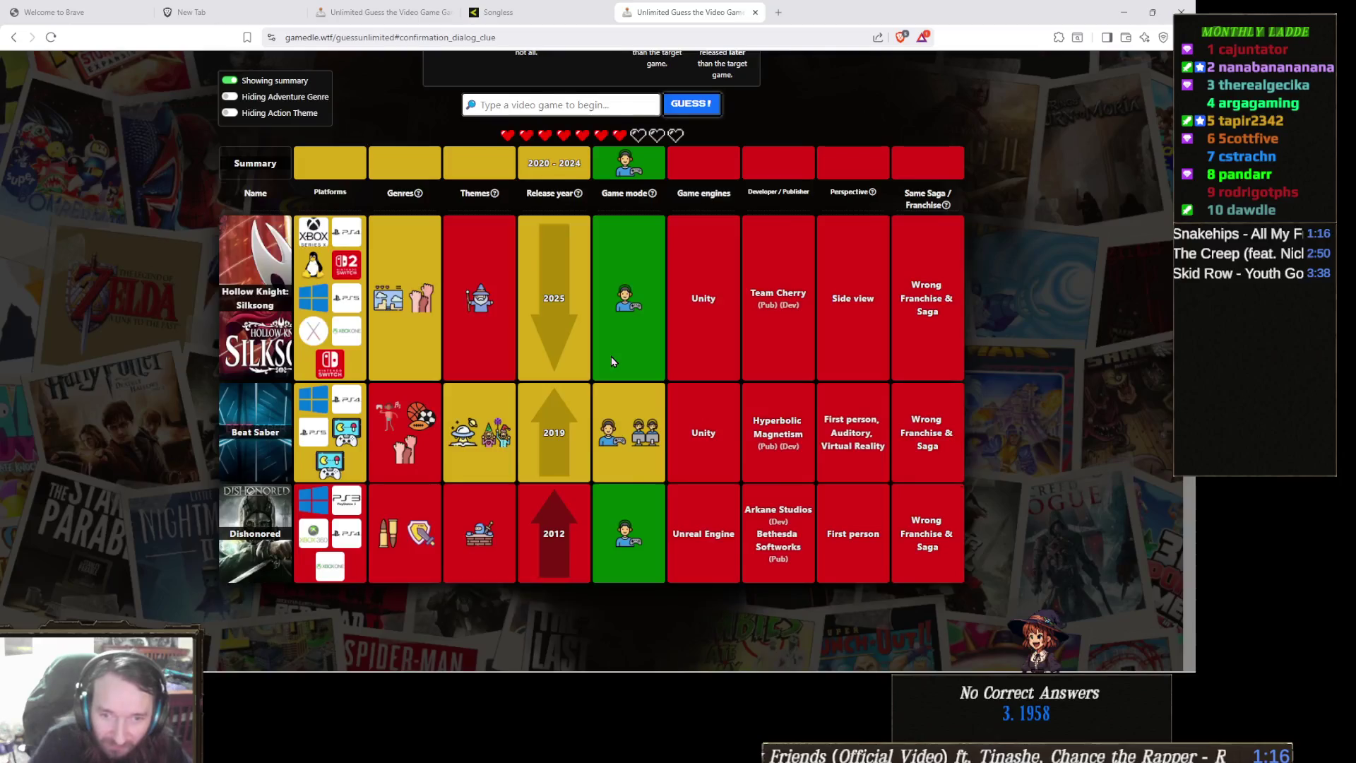
scroll(612, 361, up, 2)
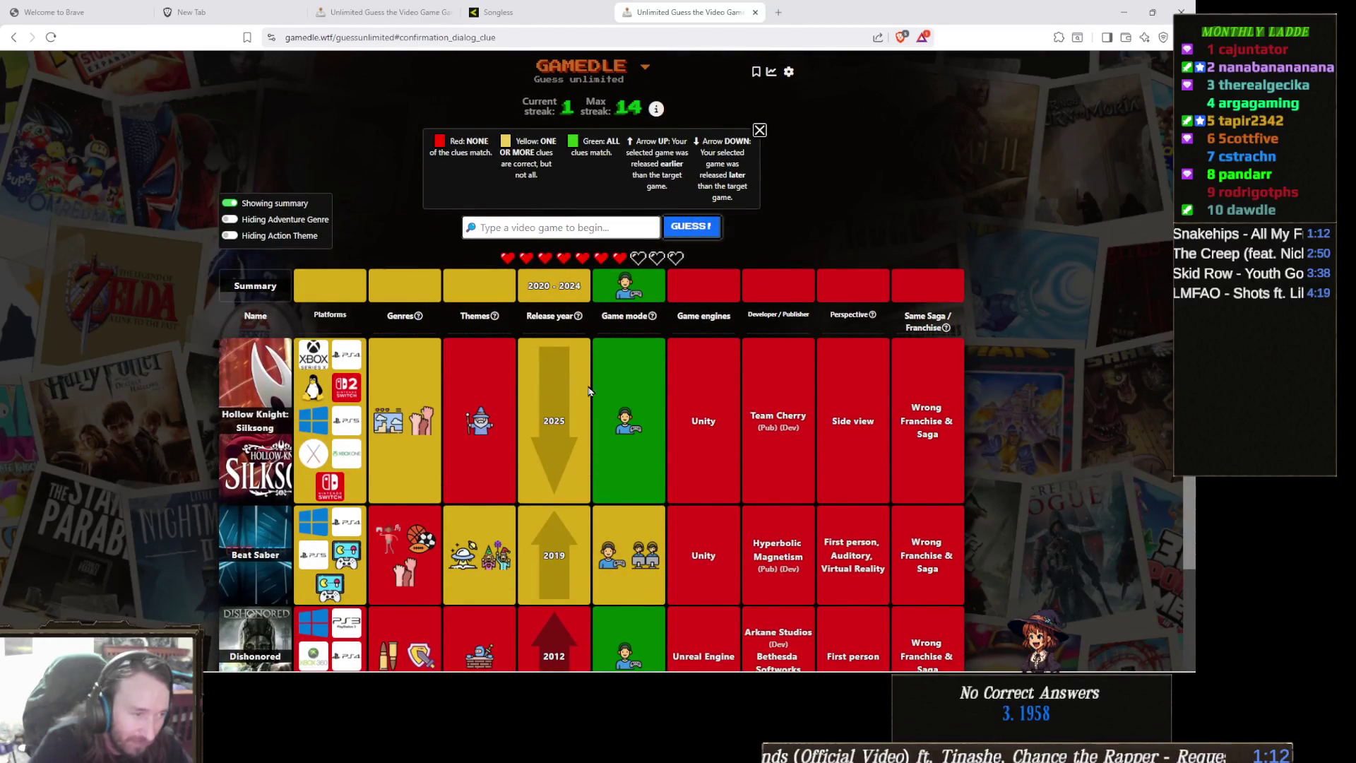
mouse_move(393, 428)
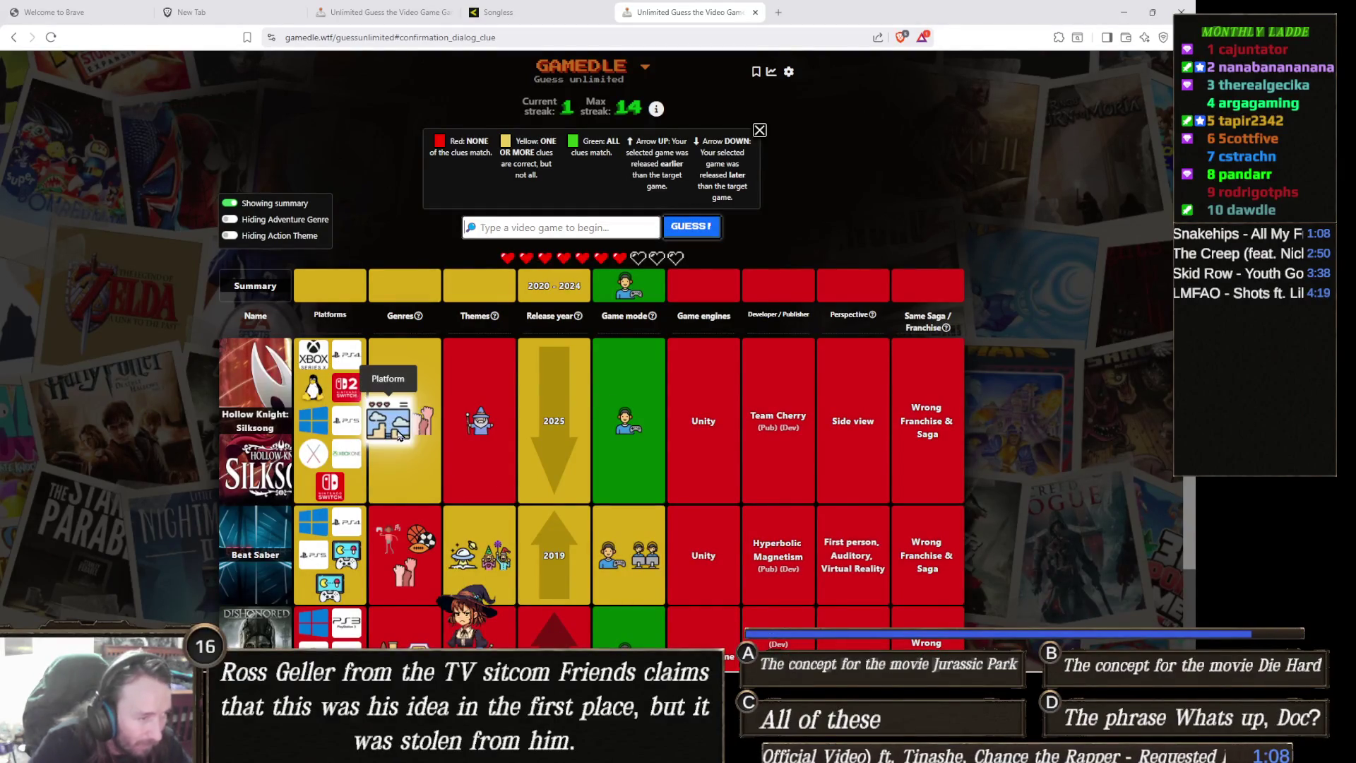
scroll(673, 443, down, 2)
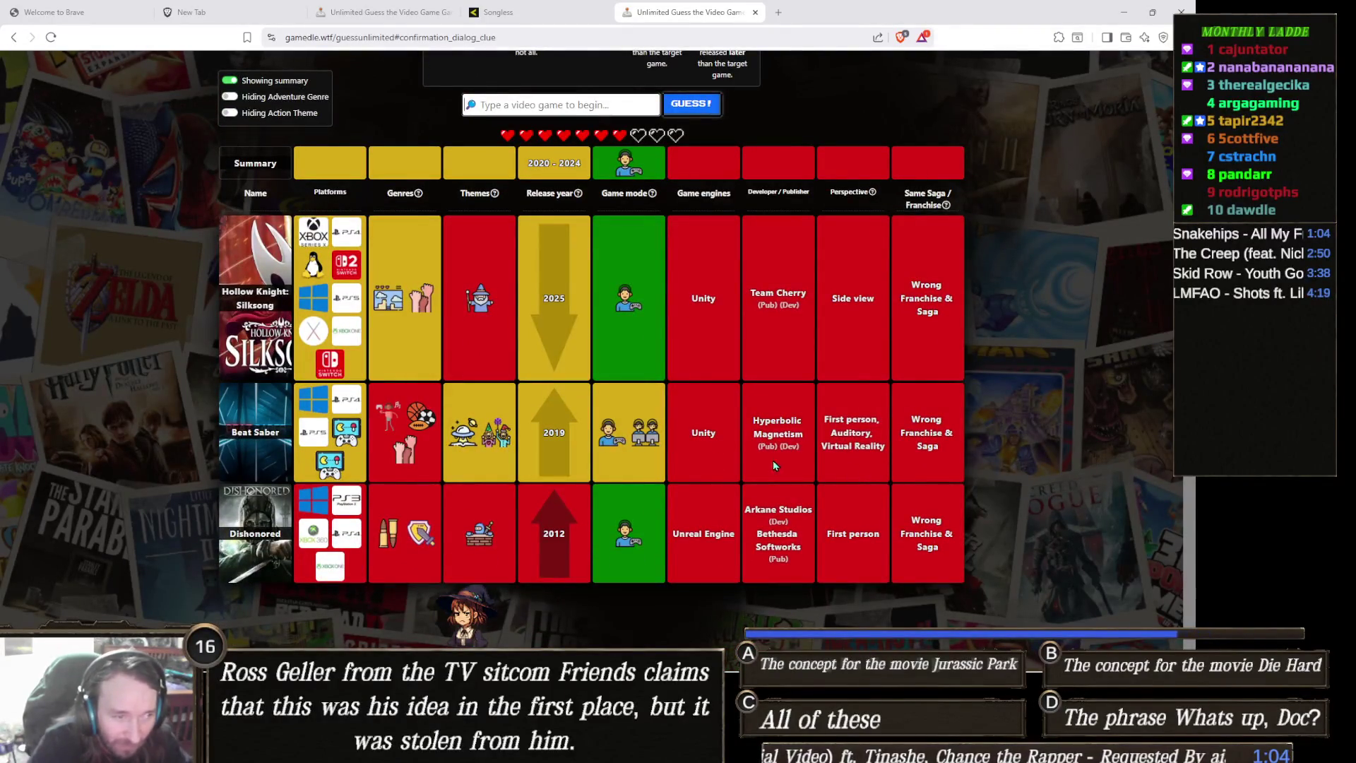
scroll(751, 458, up, 2)
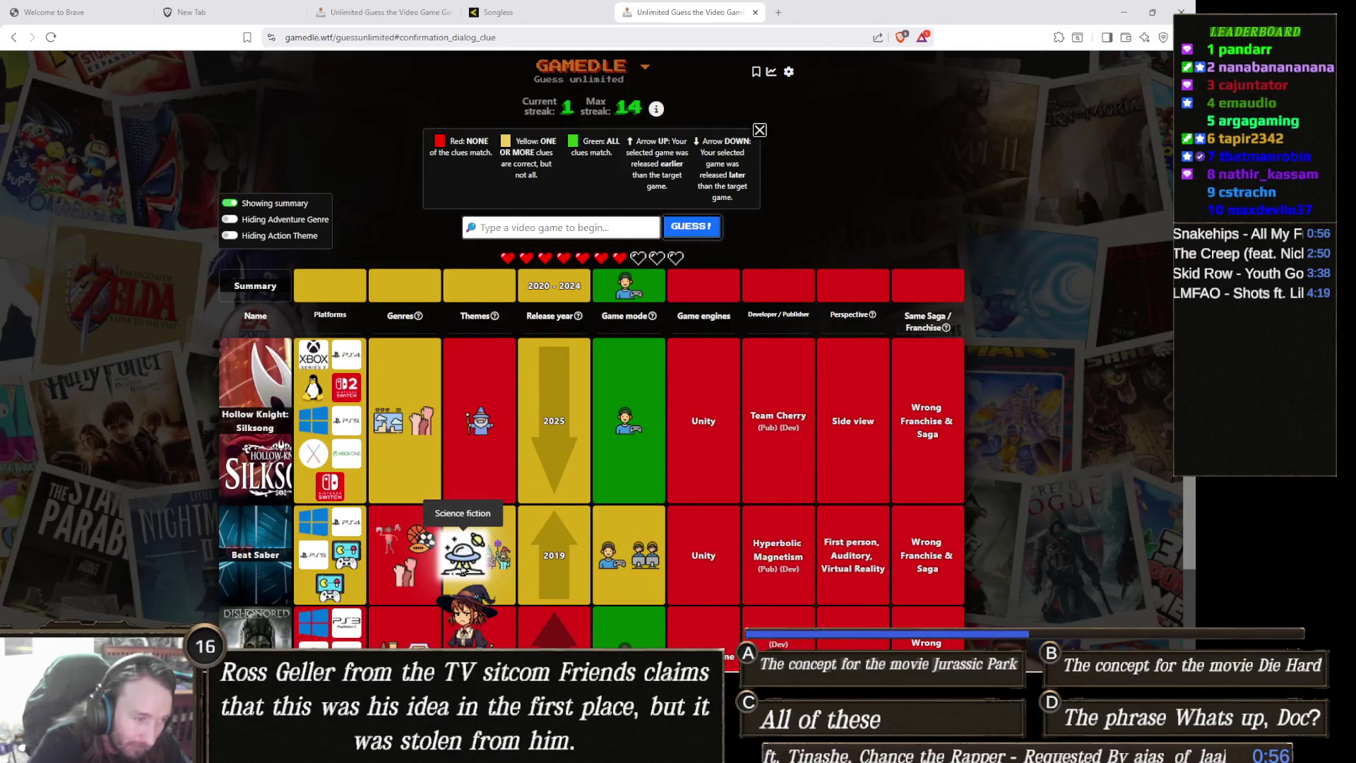
scroll(598, 507, down, 1)
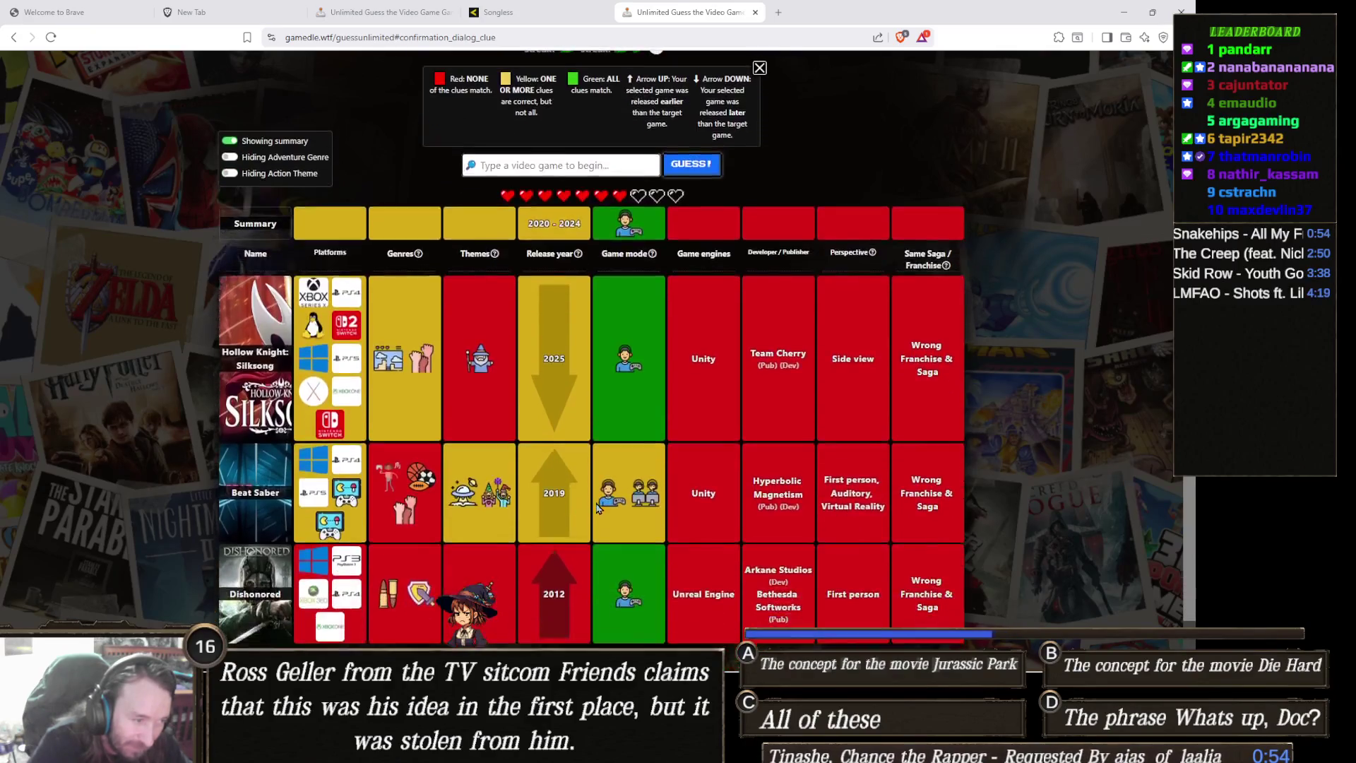
scroll(592, 487, up, 1)
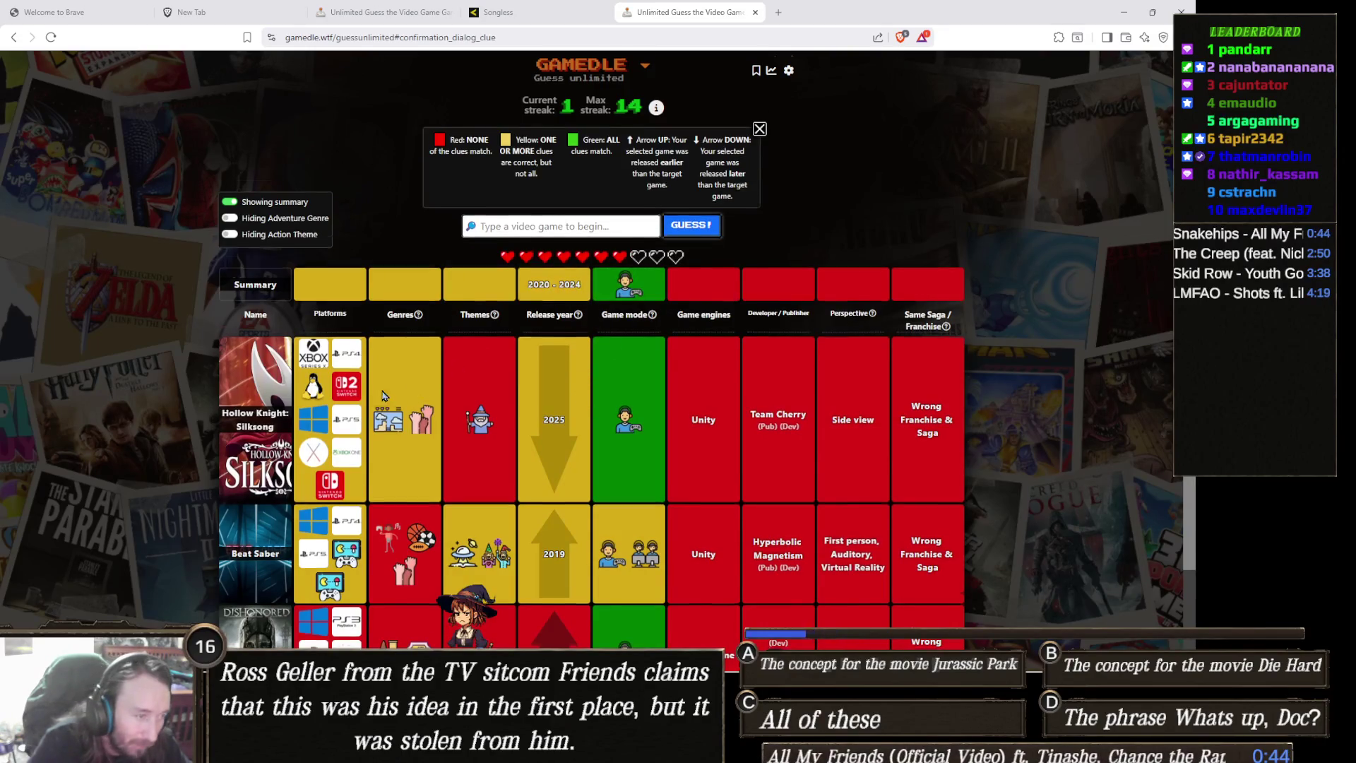
scroll(494, 424, down, 2)
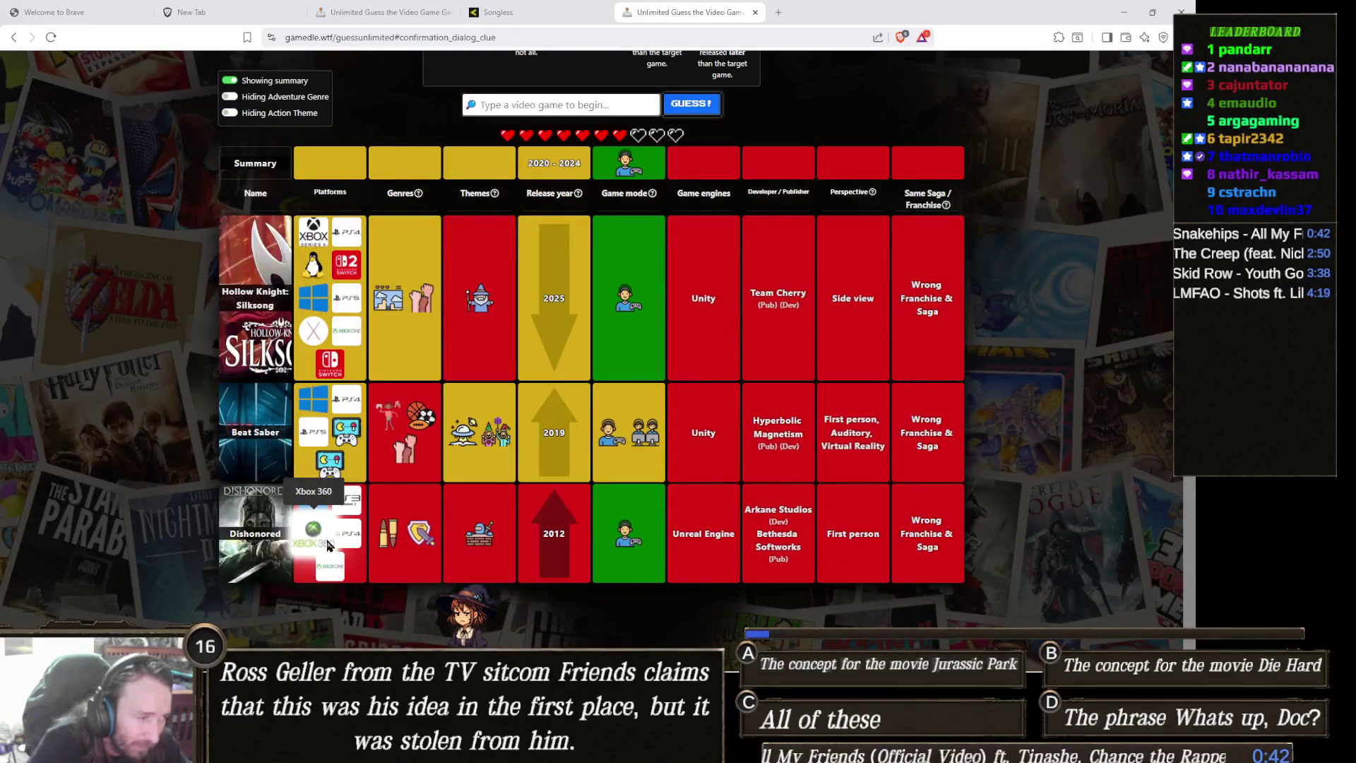
scroll(448, 455, up, 2)
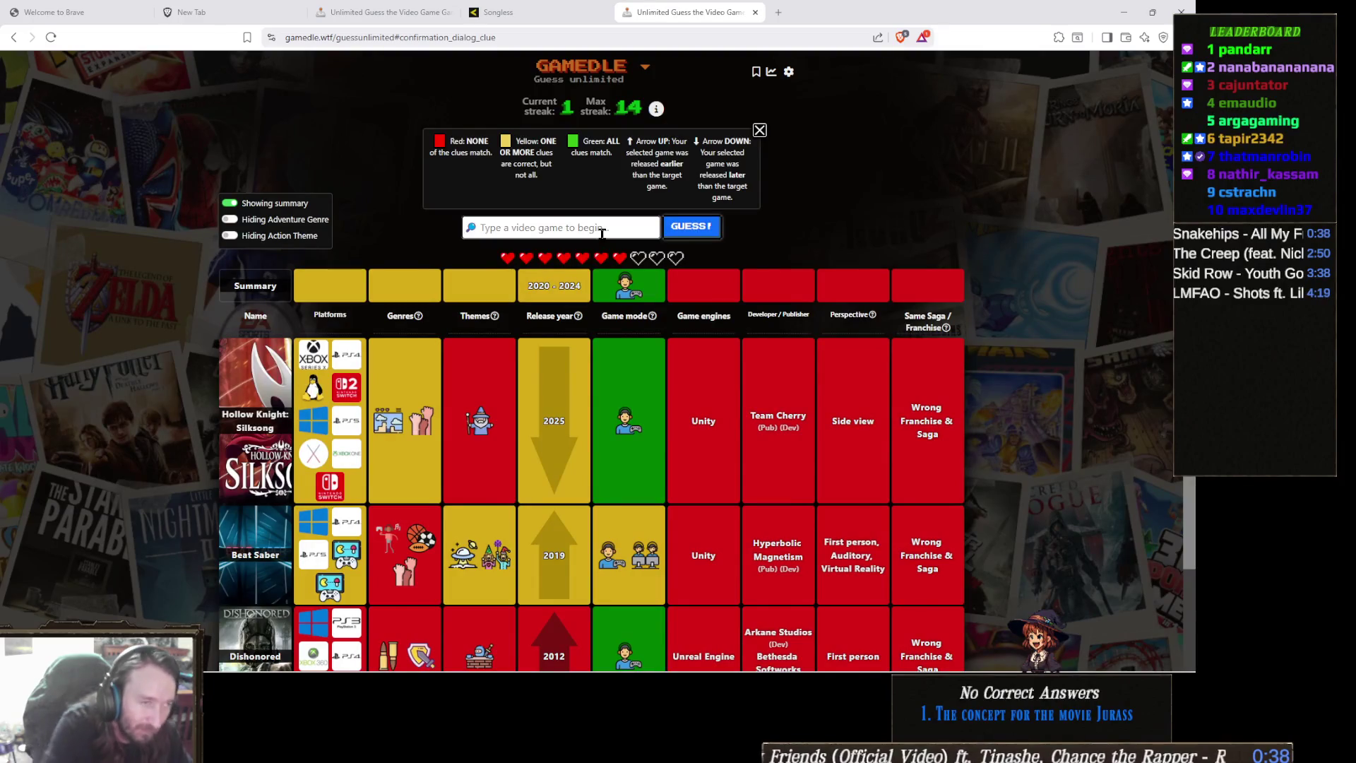
text(machinarium)
text(ario)
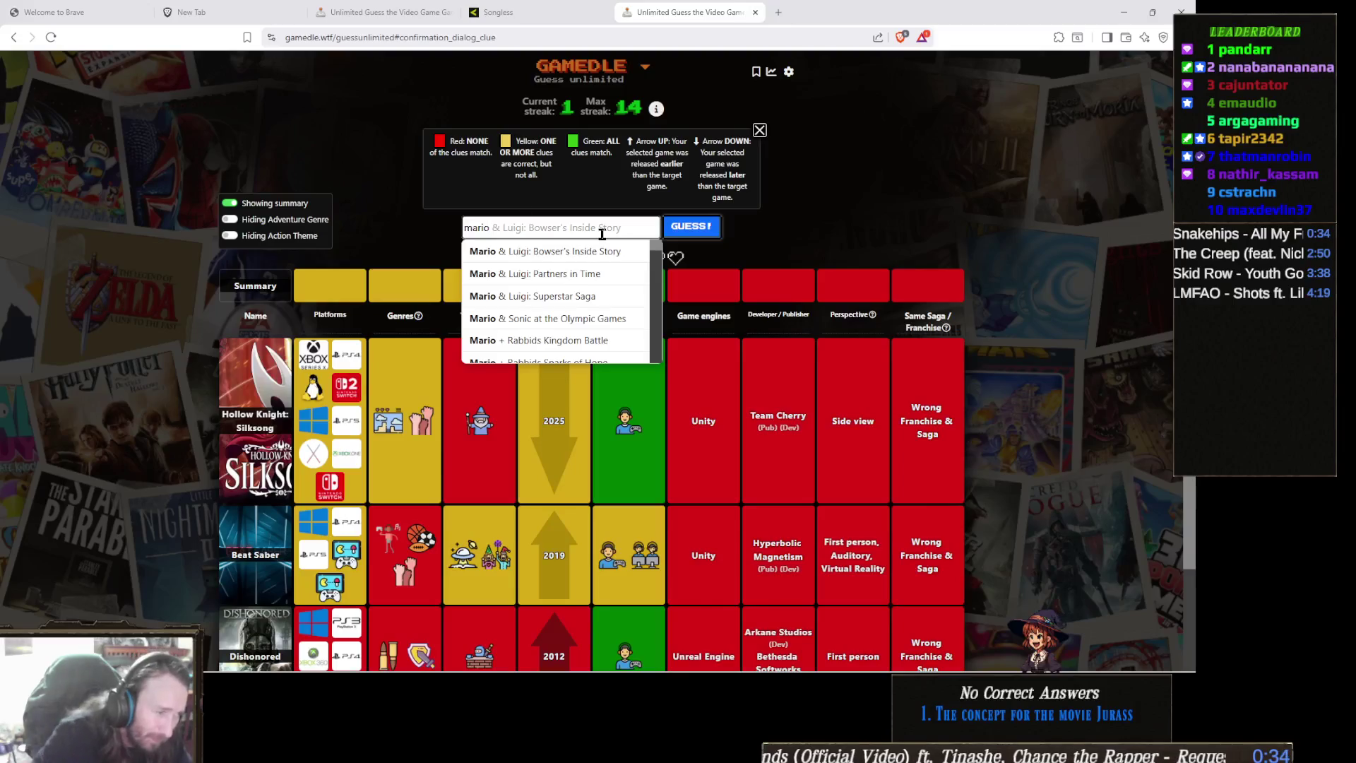
Replace the search with 'astrob', guess Astro Bot to reach streak 2, and start the next round
scroll(355, 403, down, 2)
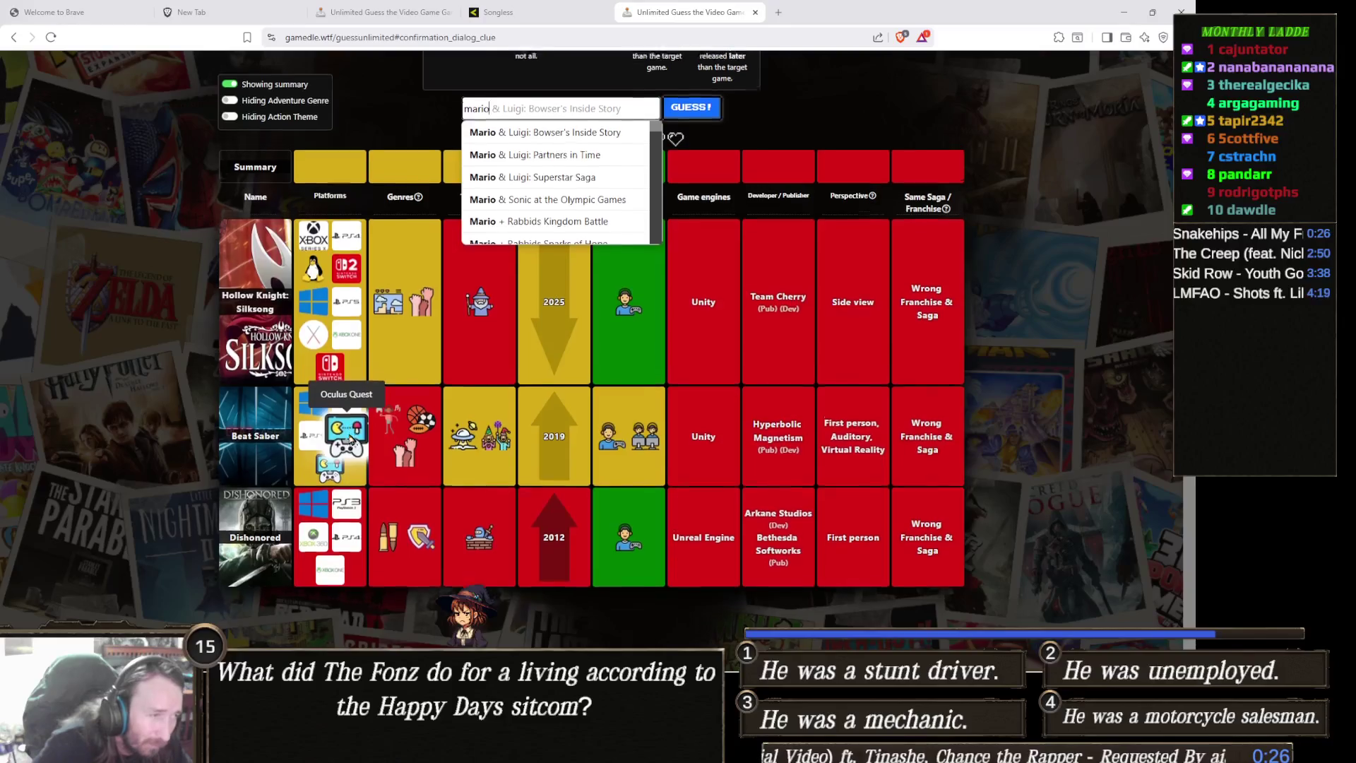
scroll(399, 378, up, 1)
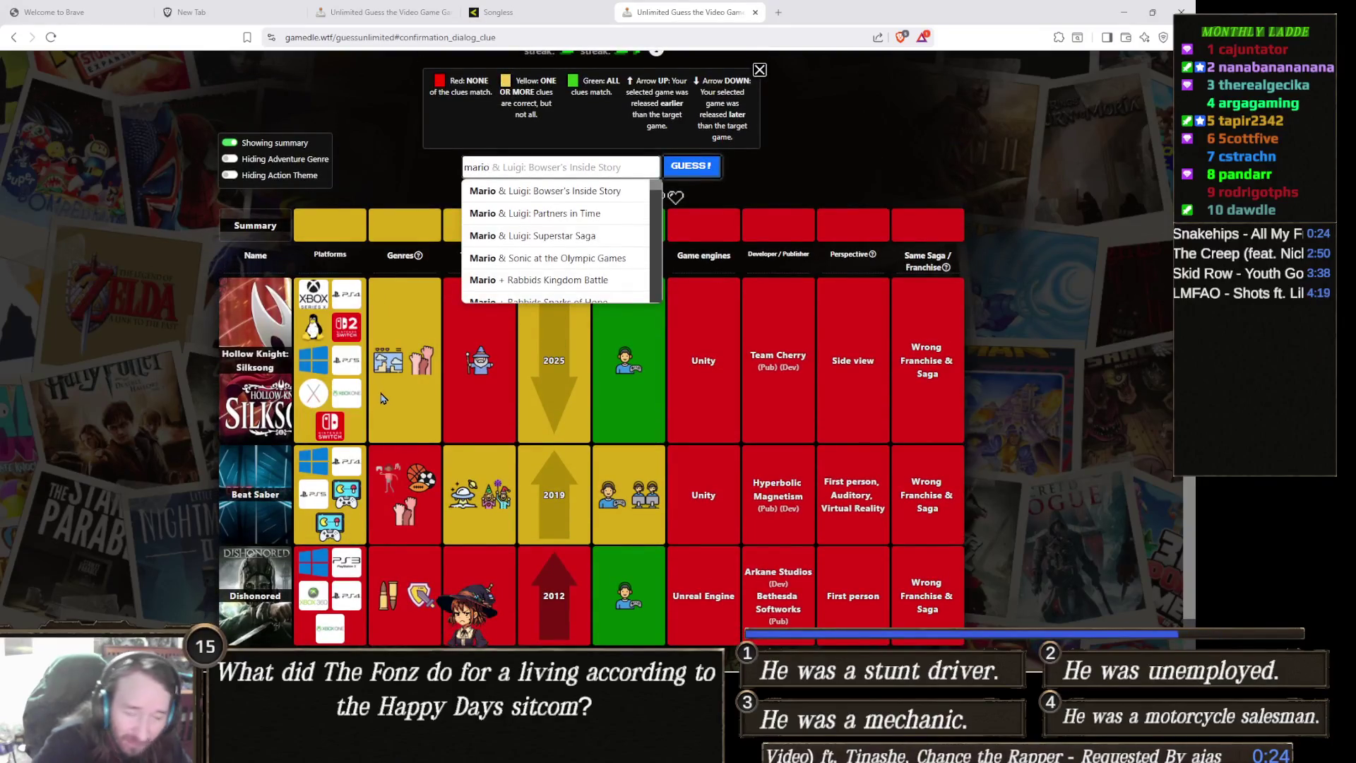
scroll(351, 439, up, 1)
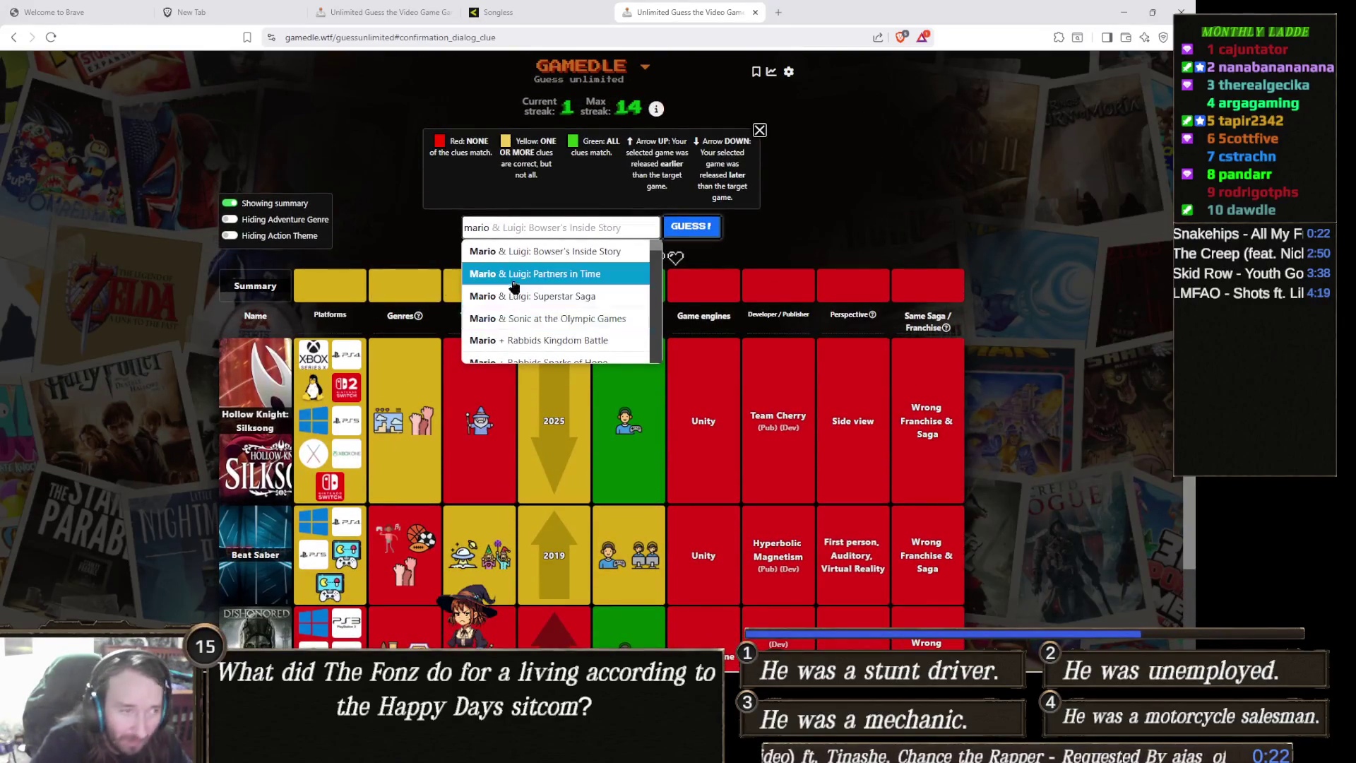
key(ctrl+a)
text(as)
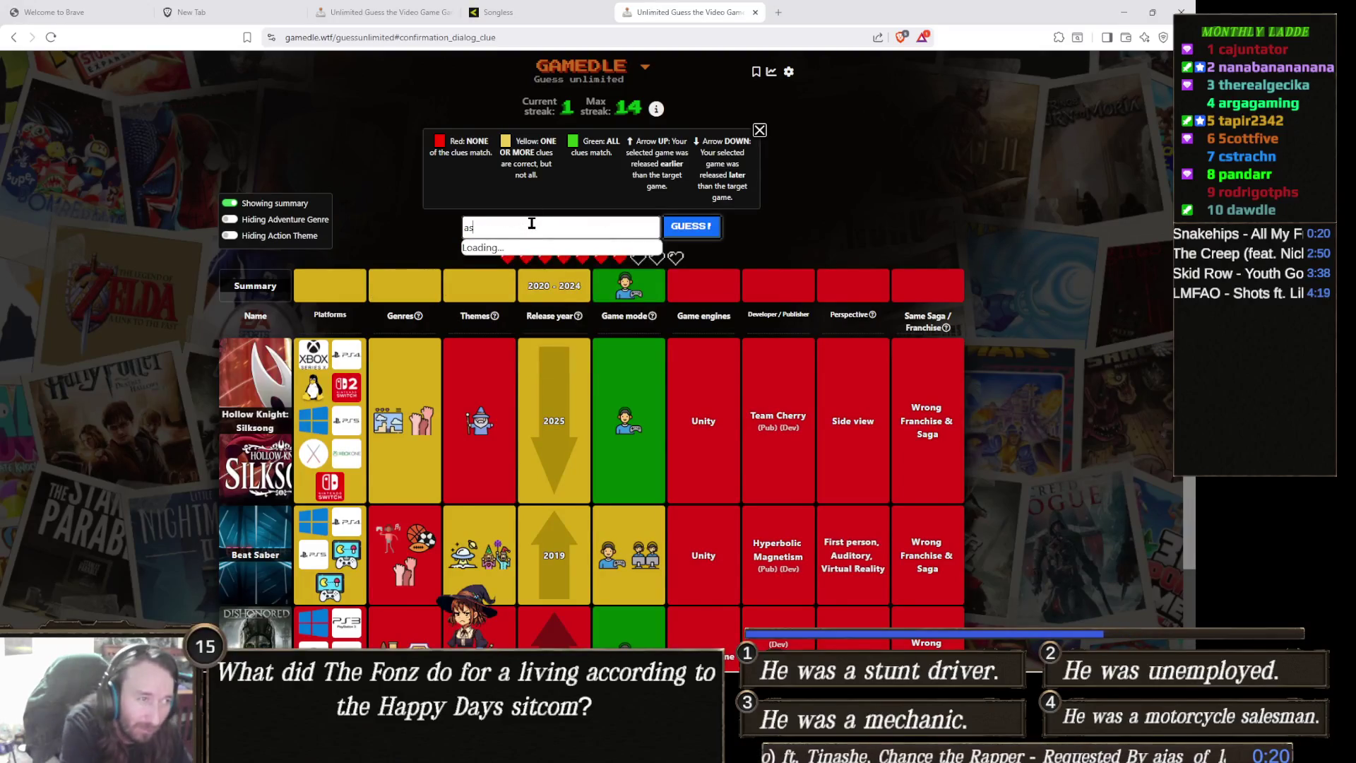
text(trob)
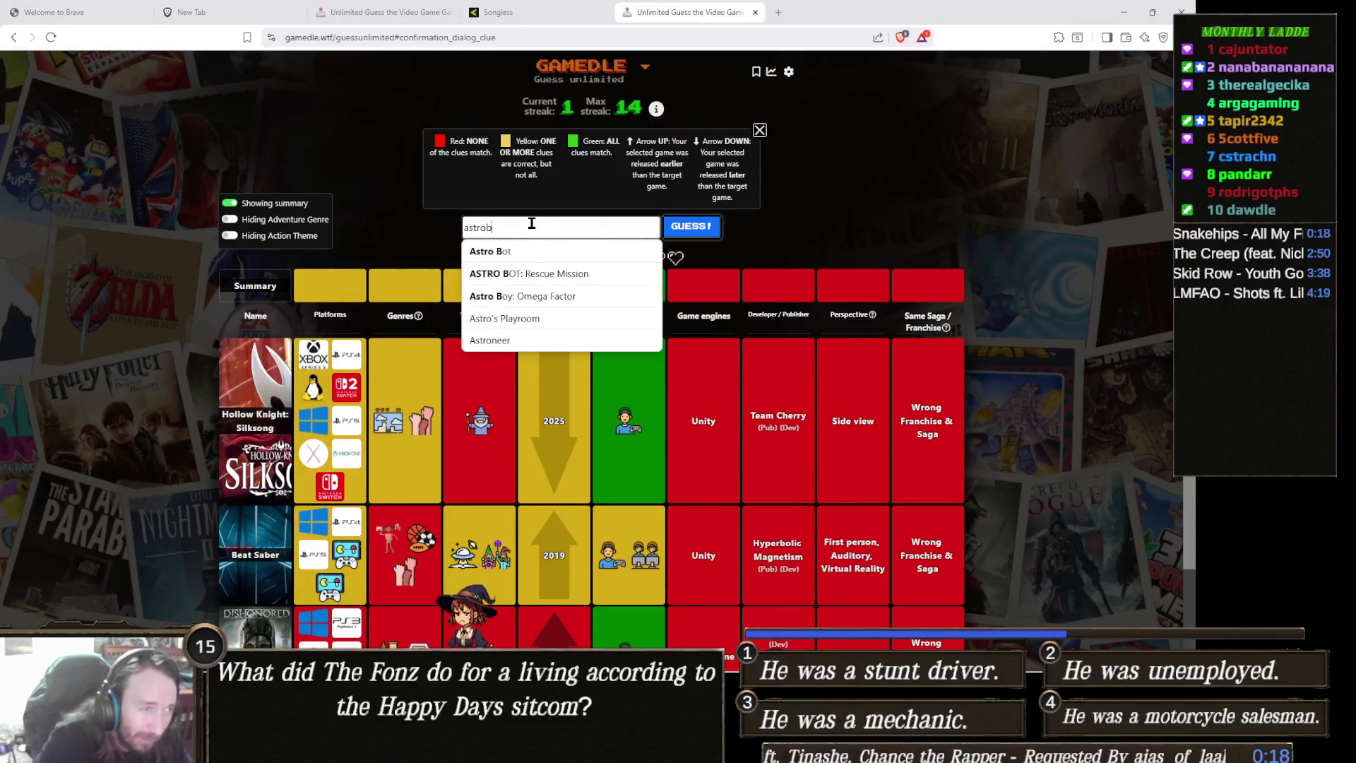
click(530, 253)
click(714, 227)
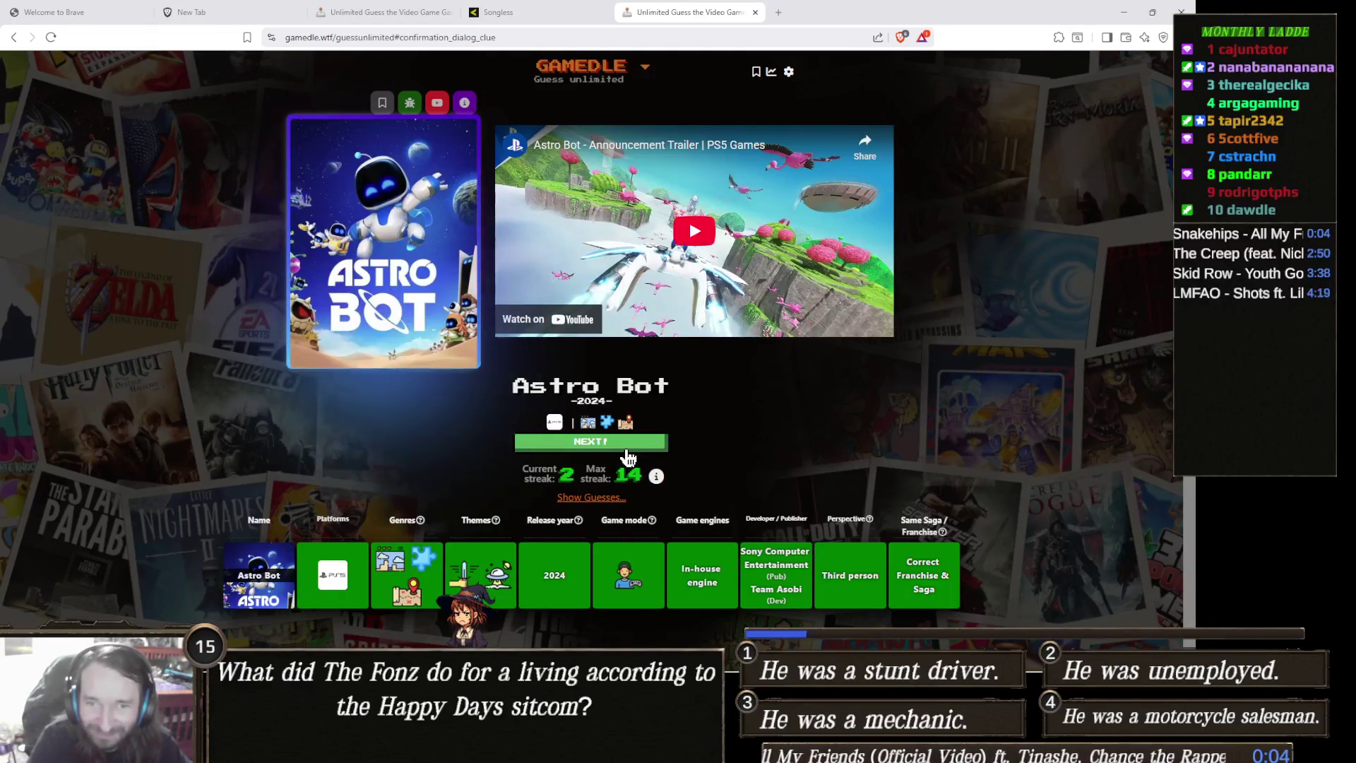
click(627, 449)
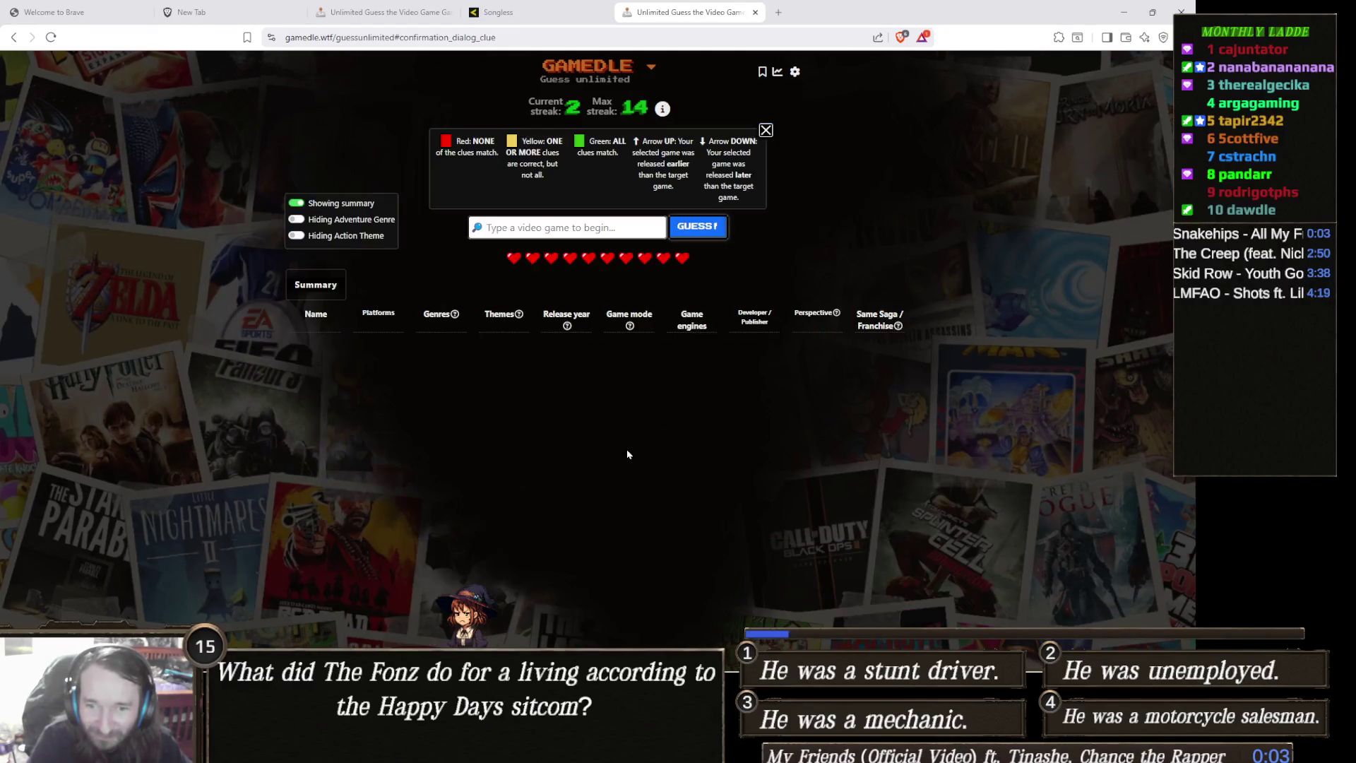
Search 'dishon' and submit Dishonored as the new round's first guess
click(598, 228)
text(dishon)
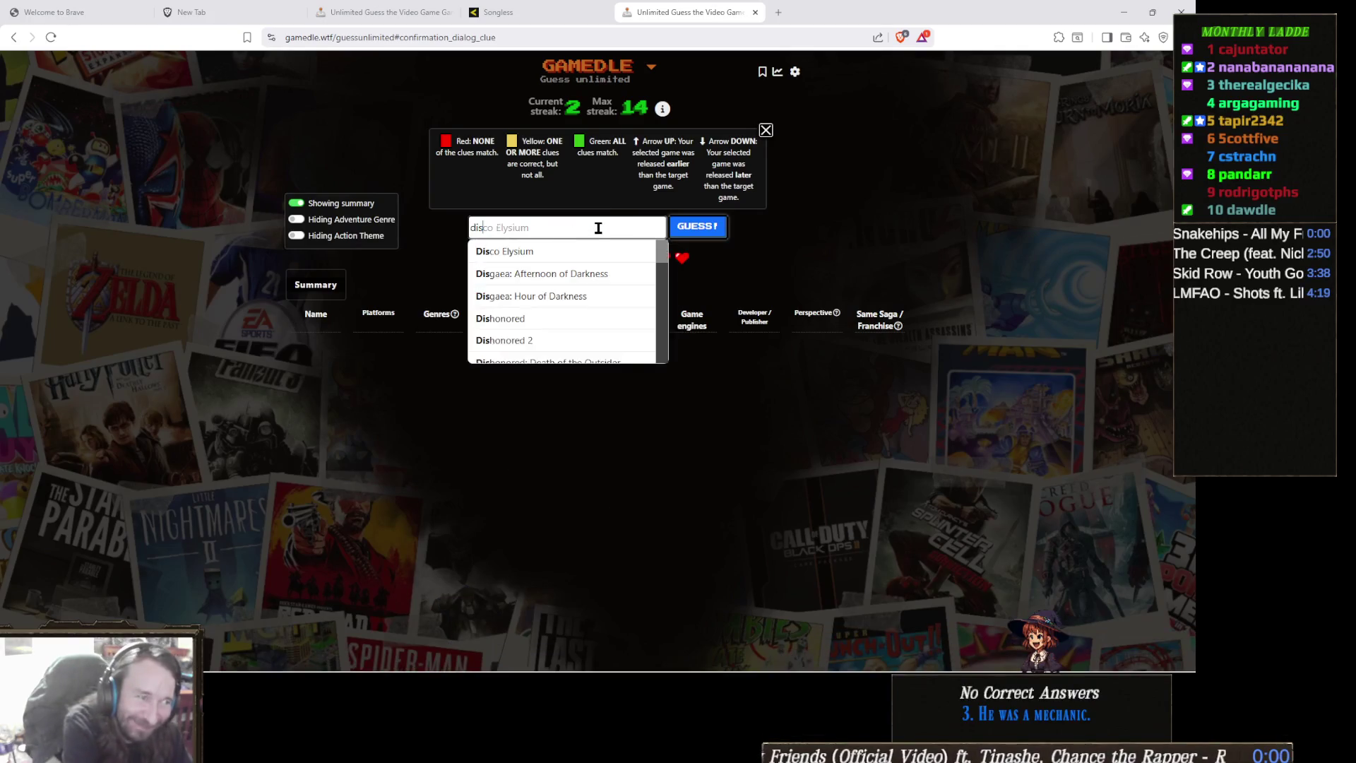
click(605, 250)
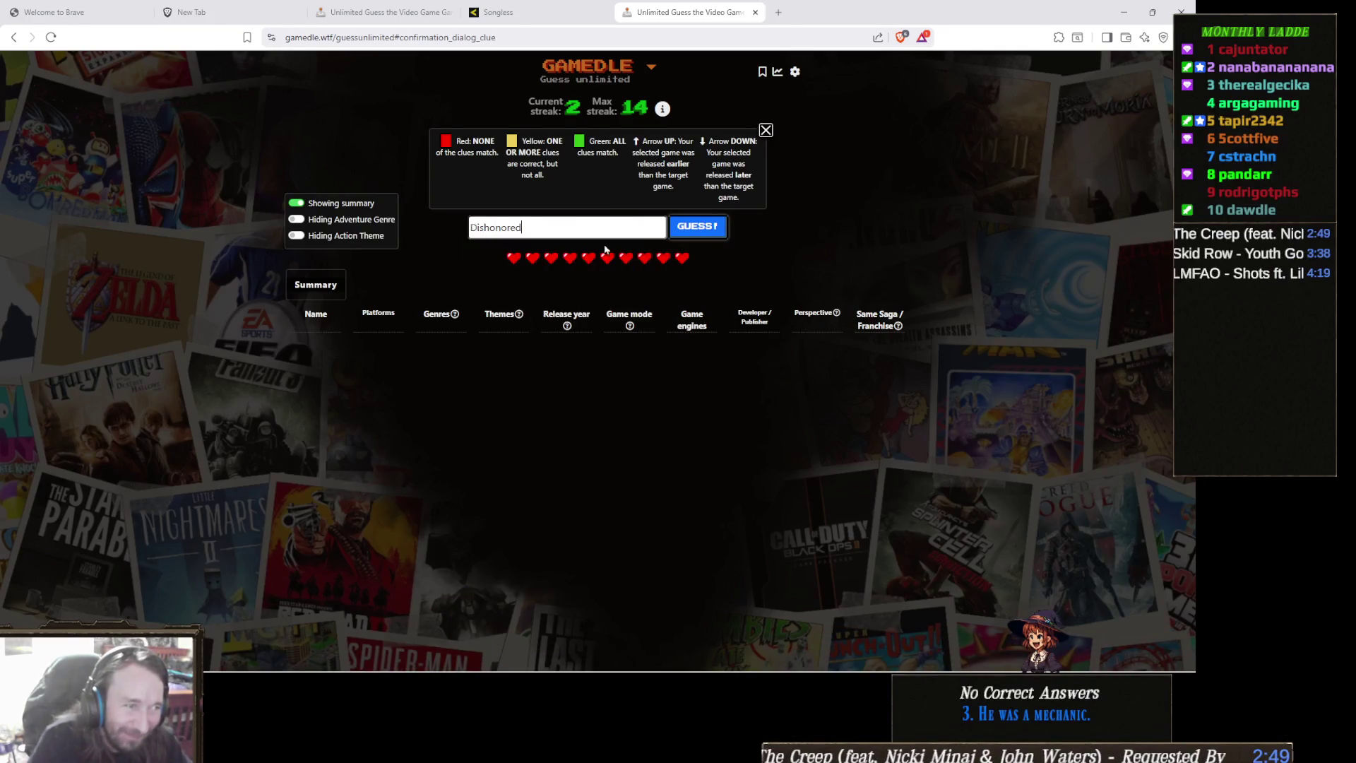
click(709, 231)
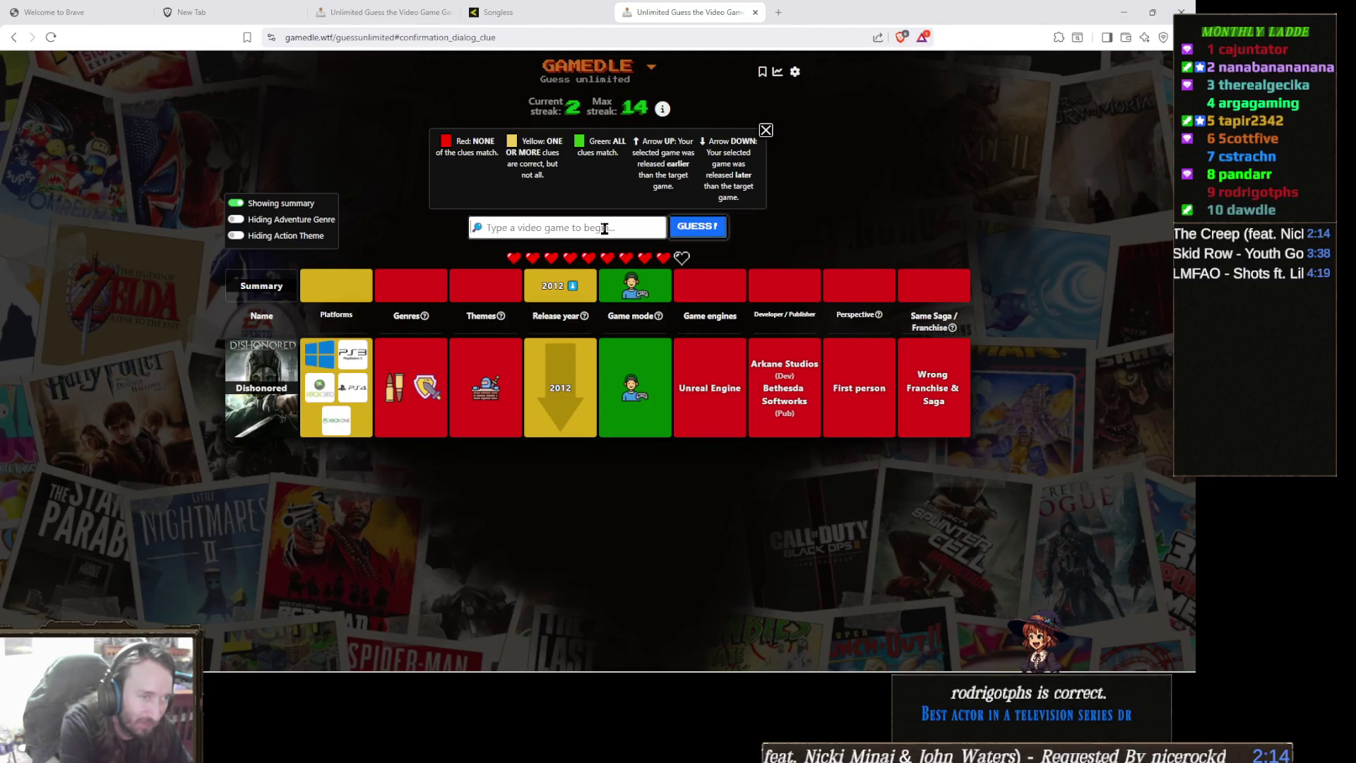
Search 'civil', guess Sid Meier's Civilization III, then type 'rayman' for the next guess
text(civil)
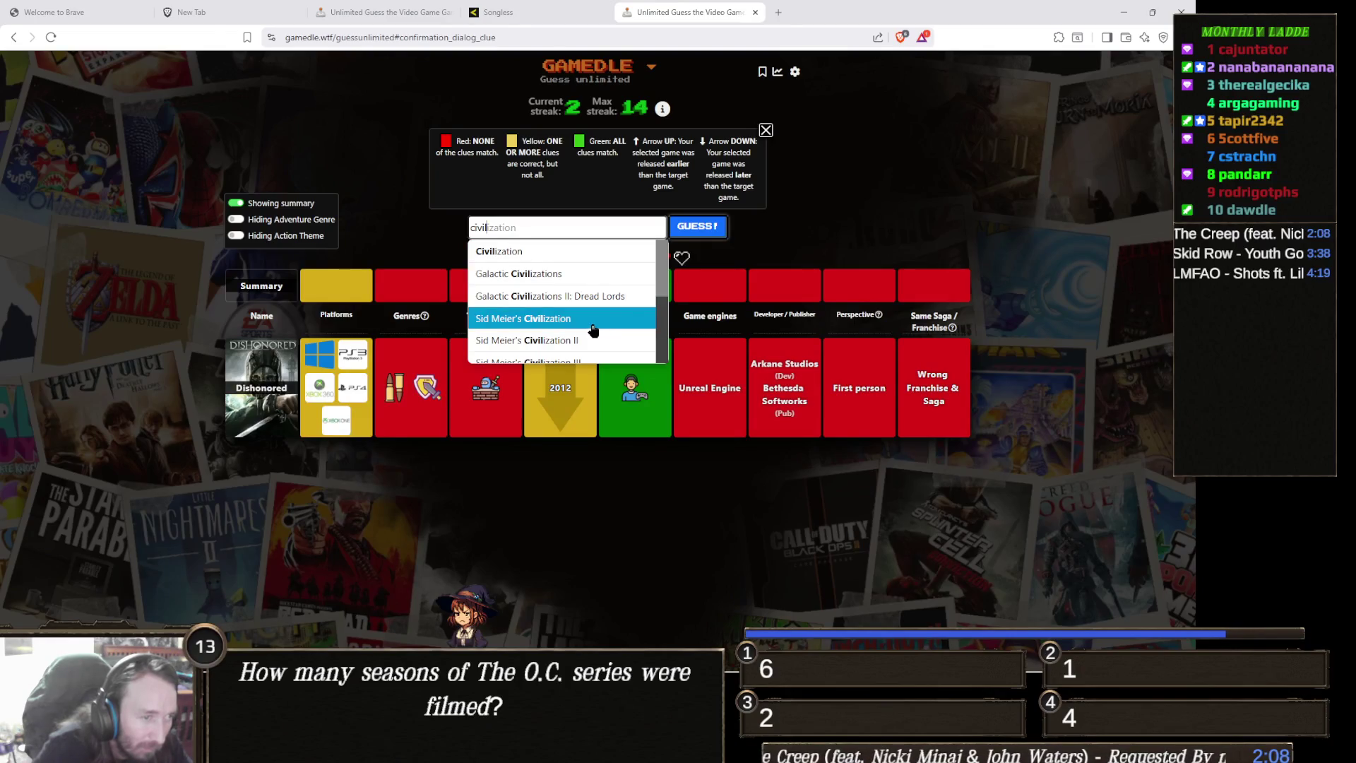
scroll(619, 316, down, 1)
click(618, 312)
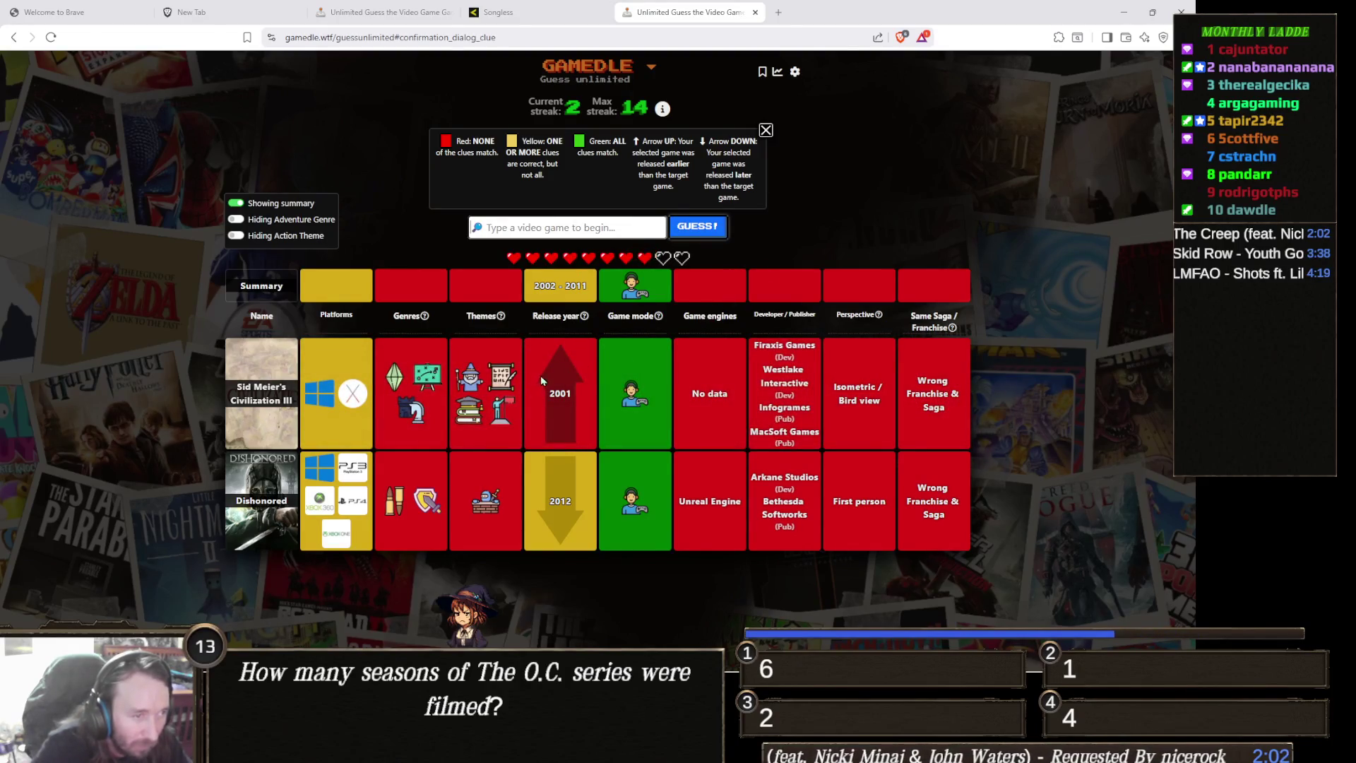
mouse_move(553, 335)
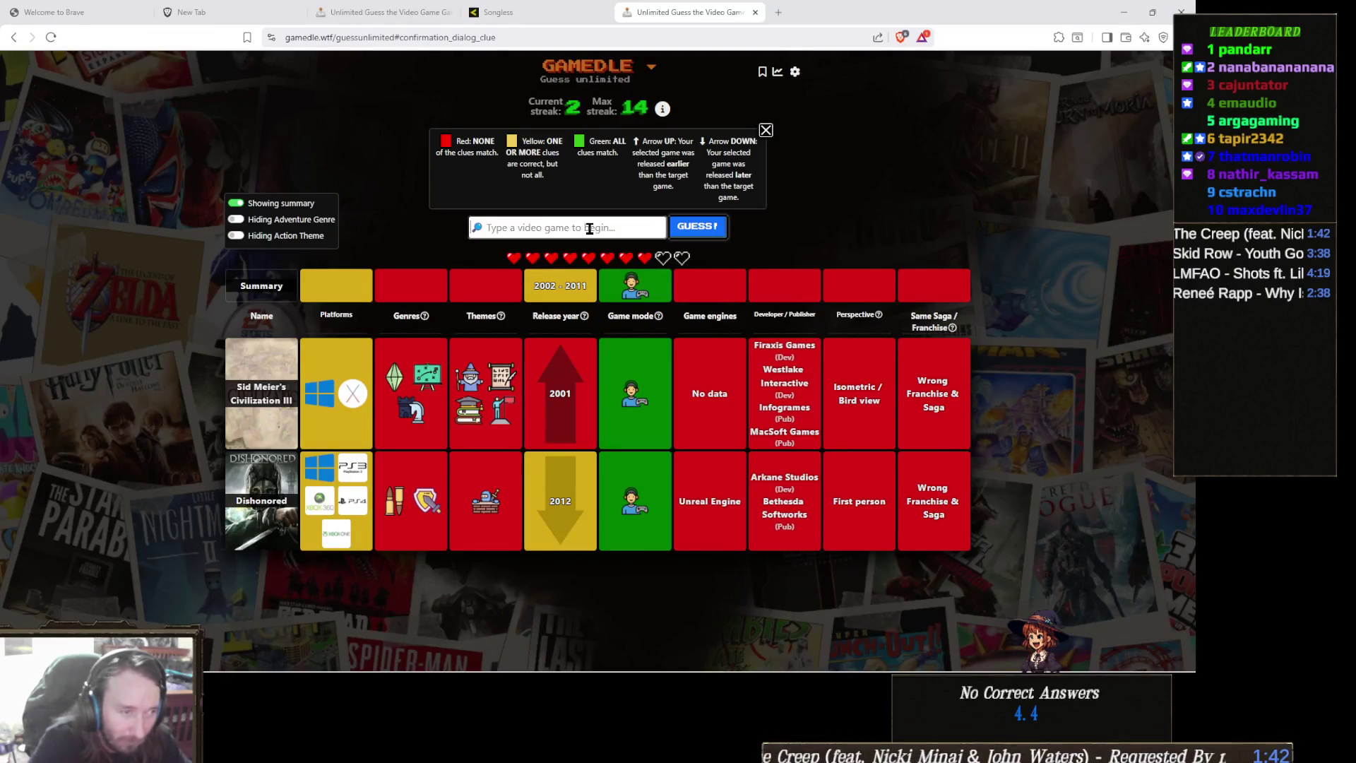
text(rayman)
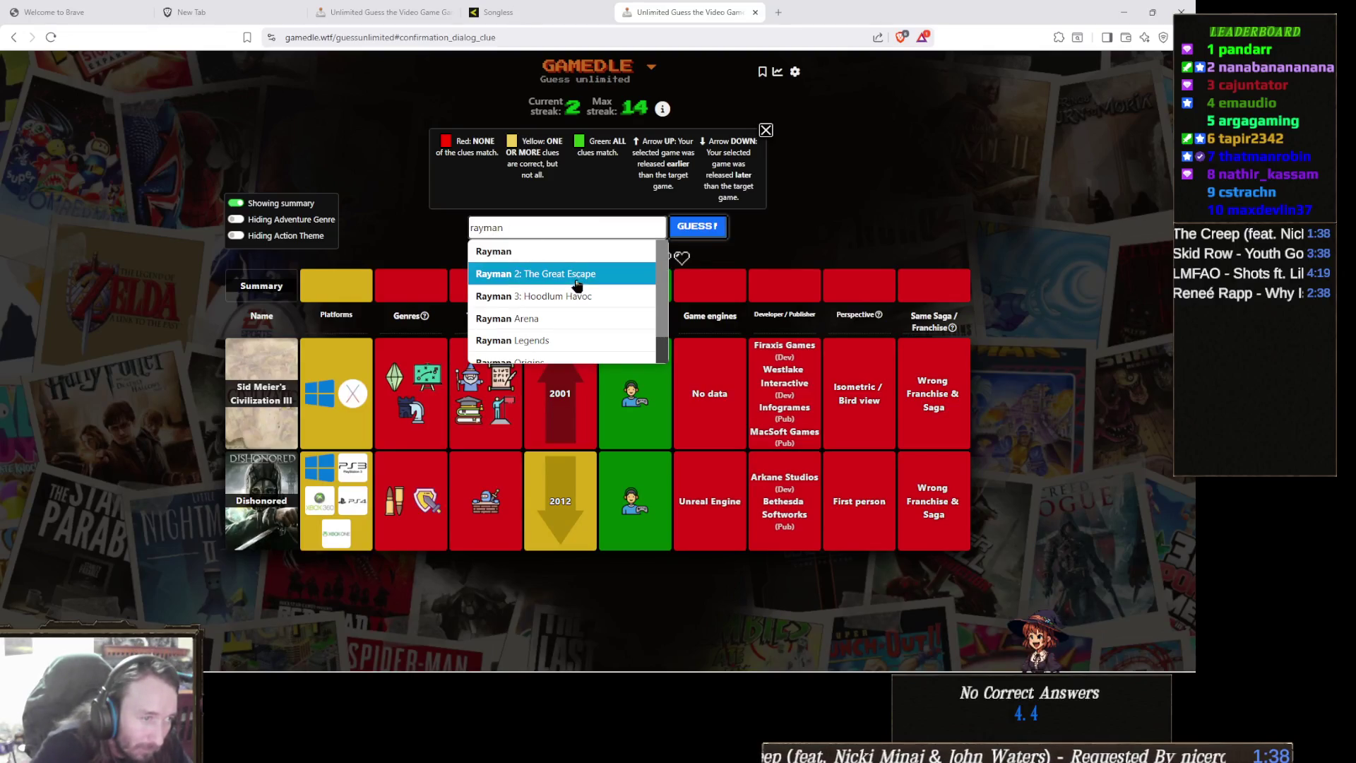
Pick Rayman Legends from the suggestions and submit it as the third guess
click(570, 351)
click(715, 233)
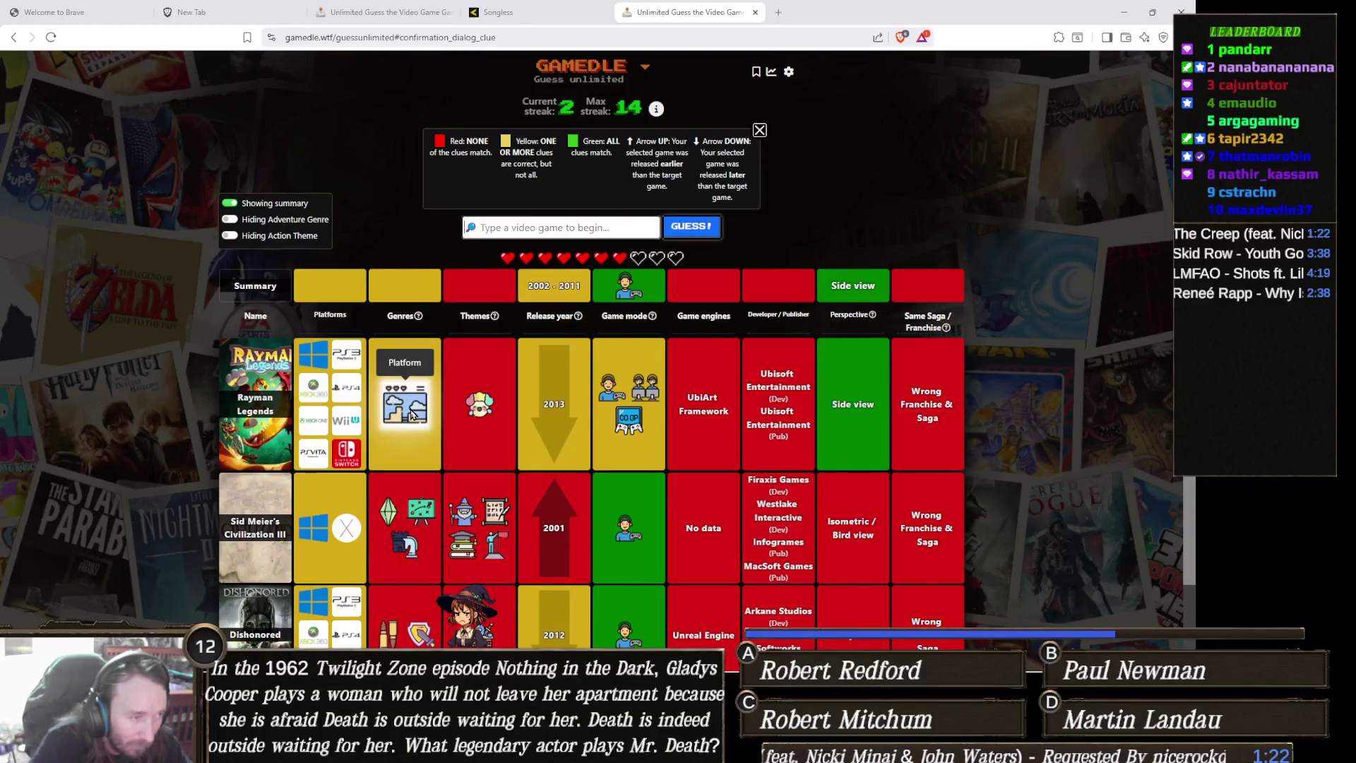
scroll(424, 396, down, 1)
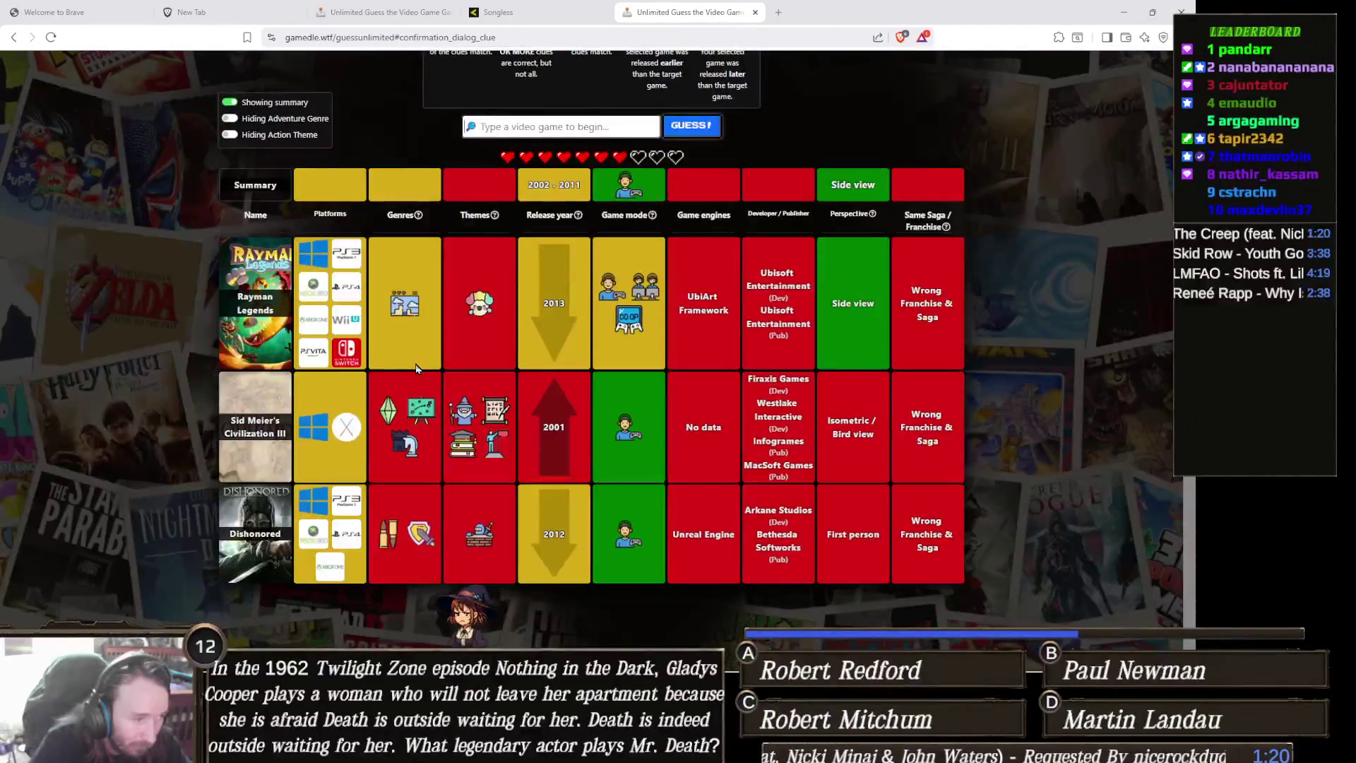
scroll(467, 366, up, 1)
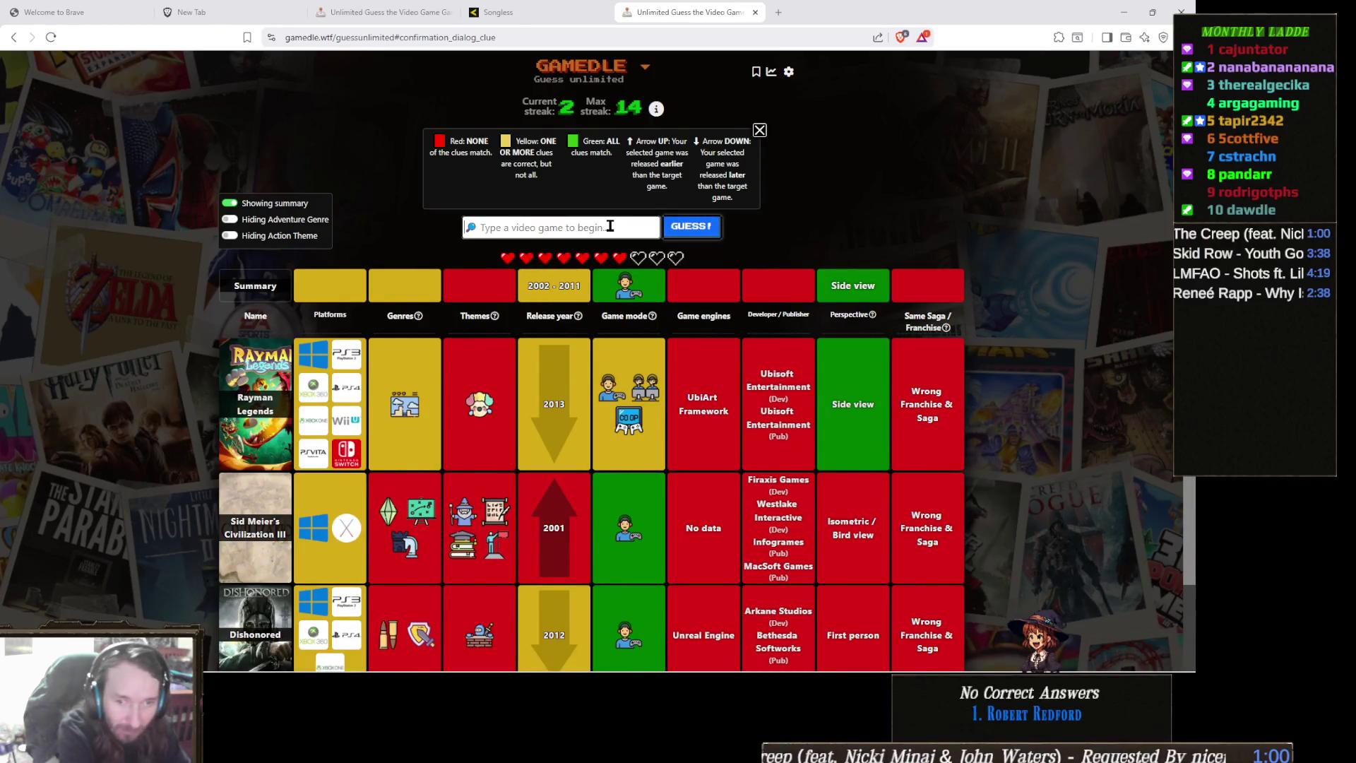
Guess Limbo to solve the round for streak 3, then close the browser window
text(limbo)
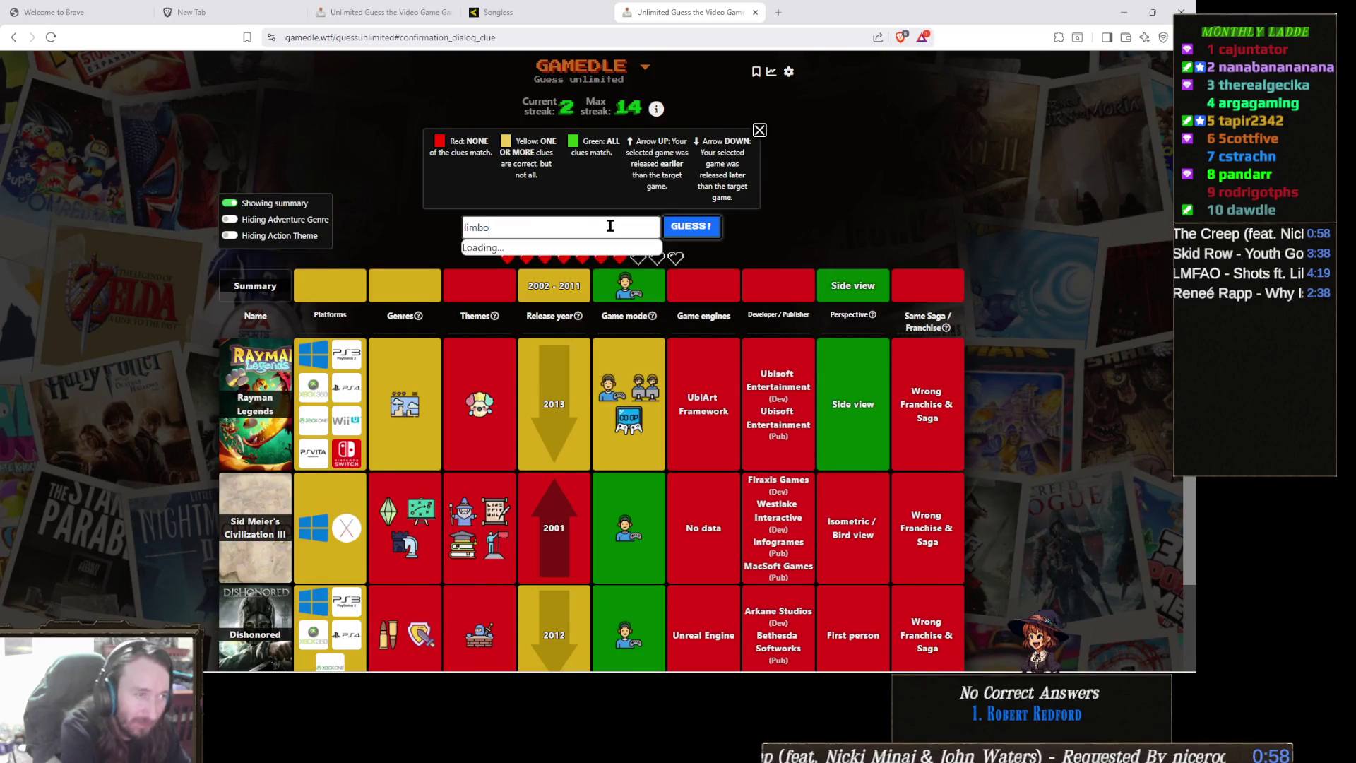
scroll(534, 385, down, 3)
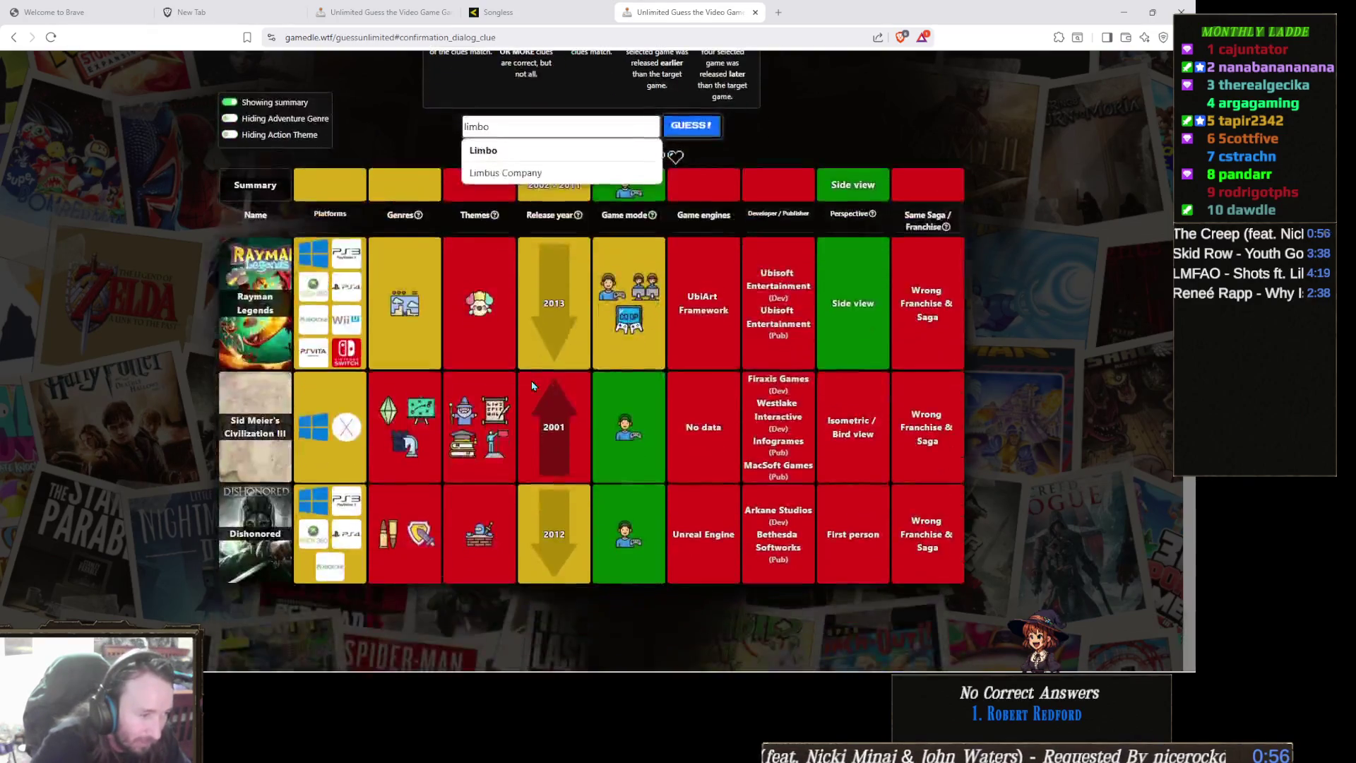
scroll(533, 384, up, 2)
scroll(533, 385, up, 1)
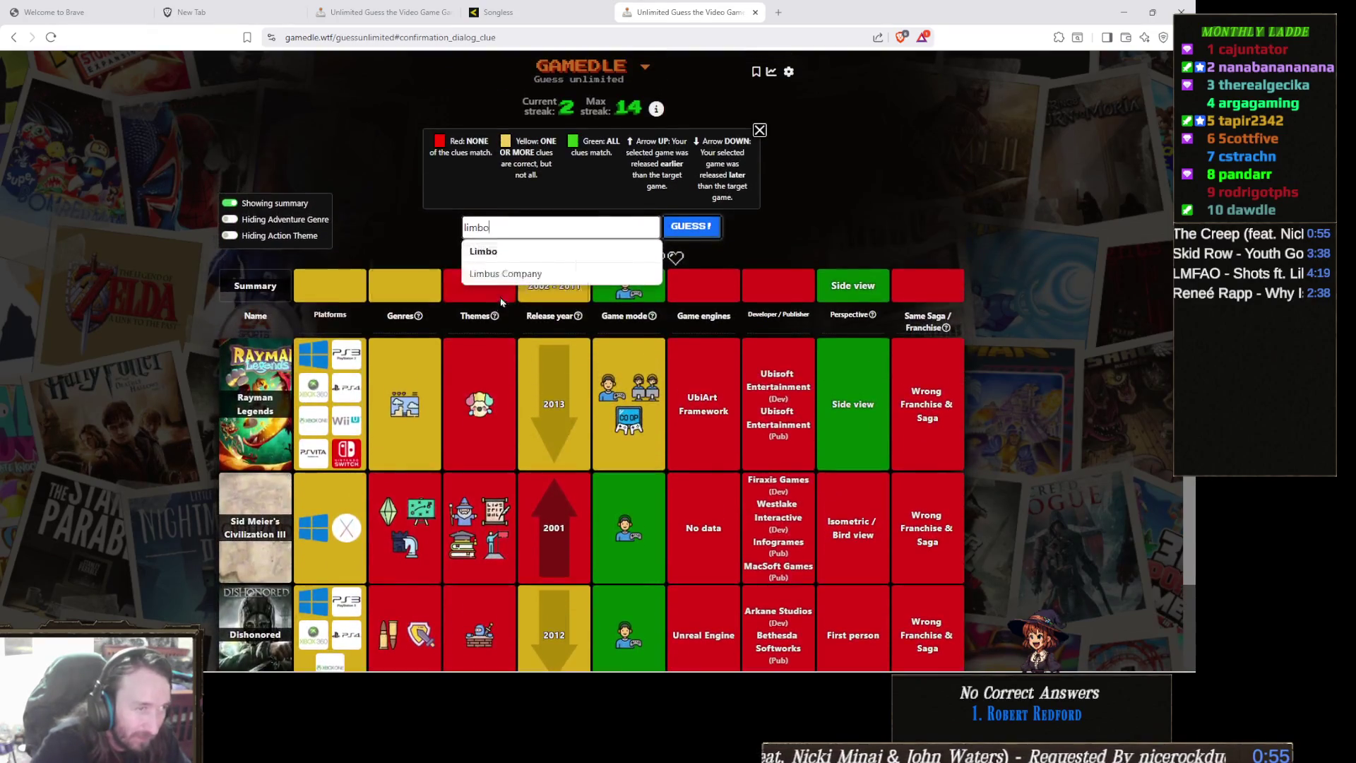
click(537, 251)
click(696, 227)
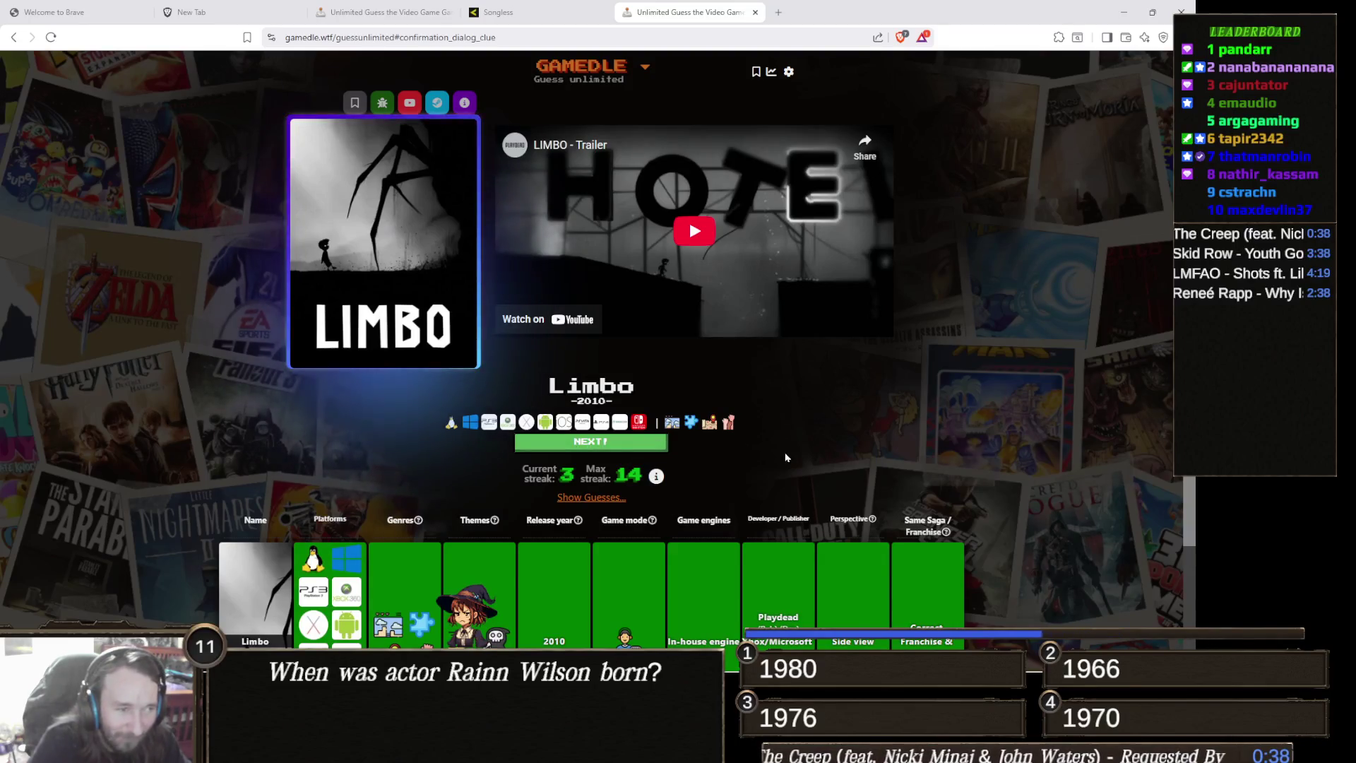
scroll(830, 446, down, 2)
scroll(635, 478, up, 2)
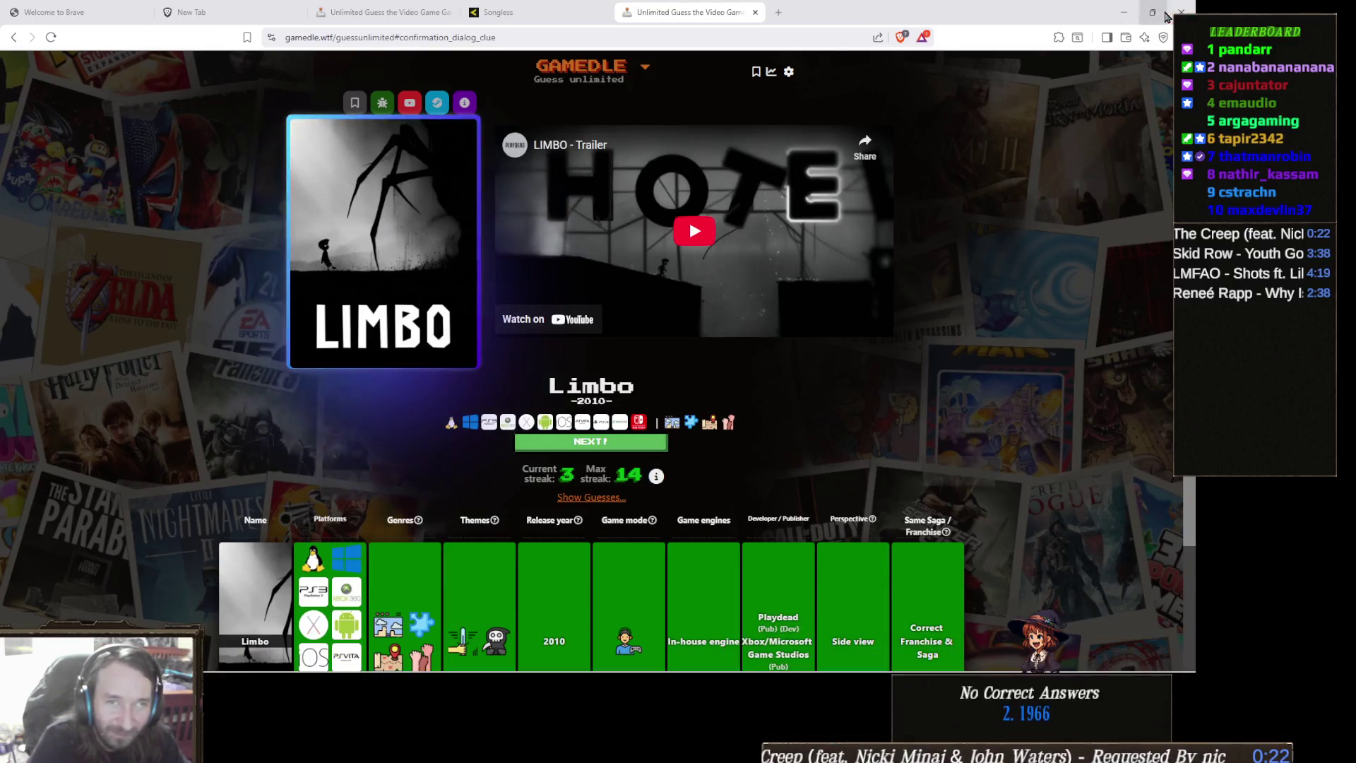
click(1181, 12)
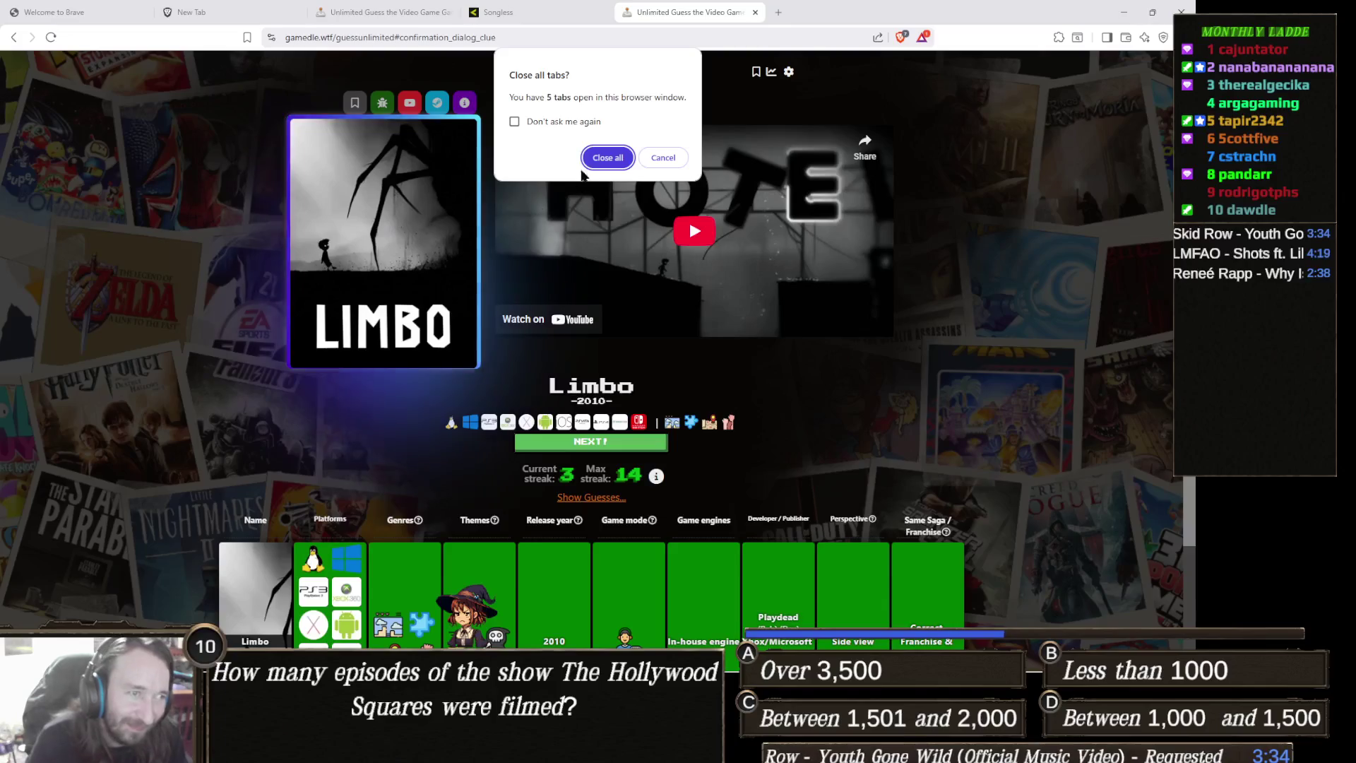
Confirm Close all to shut the window and its five tabs
click(599, 161)
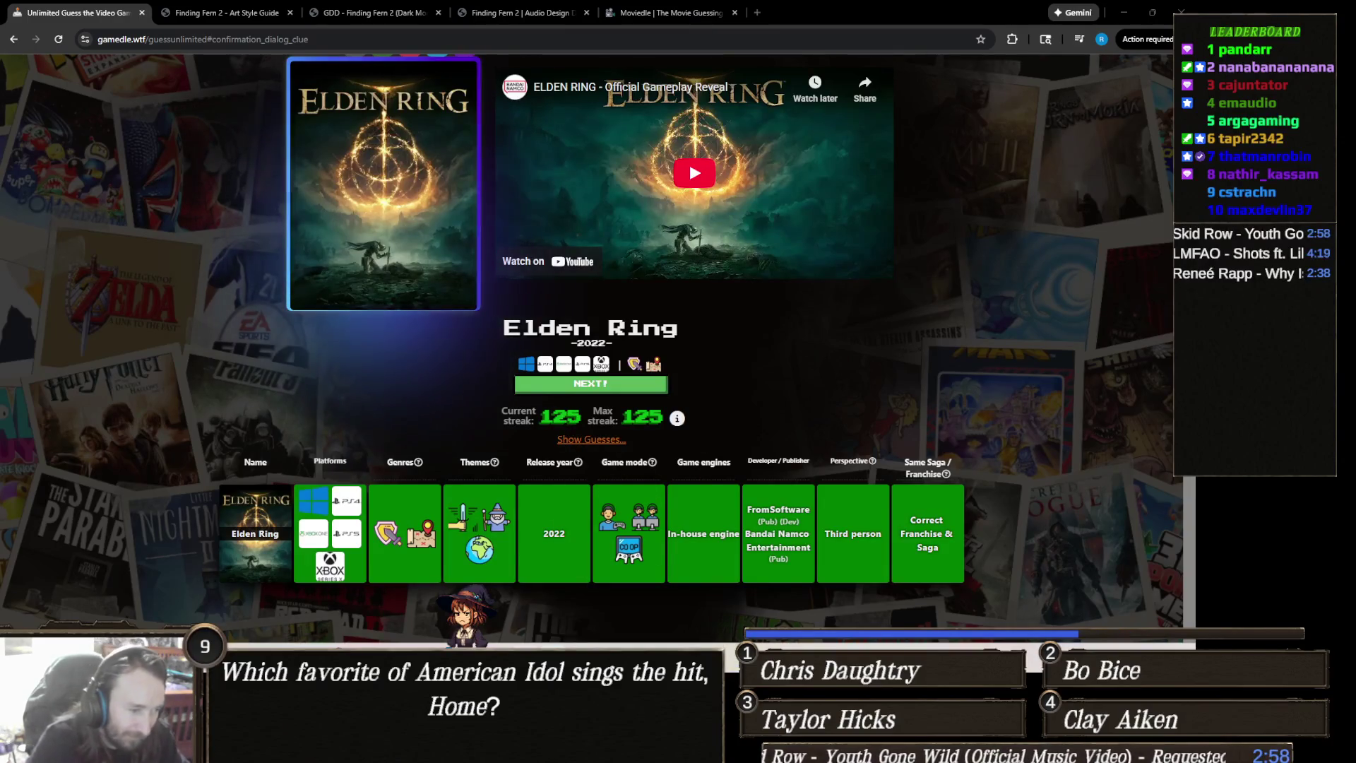
Switch from the browser to the Unity editor with Alt+Tab
key(alt+Tab)
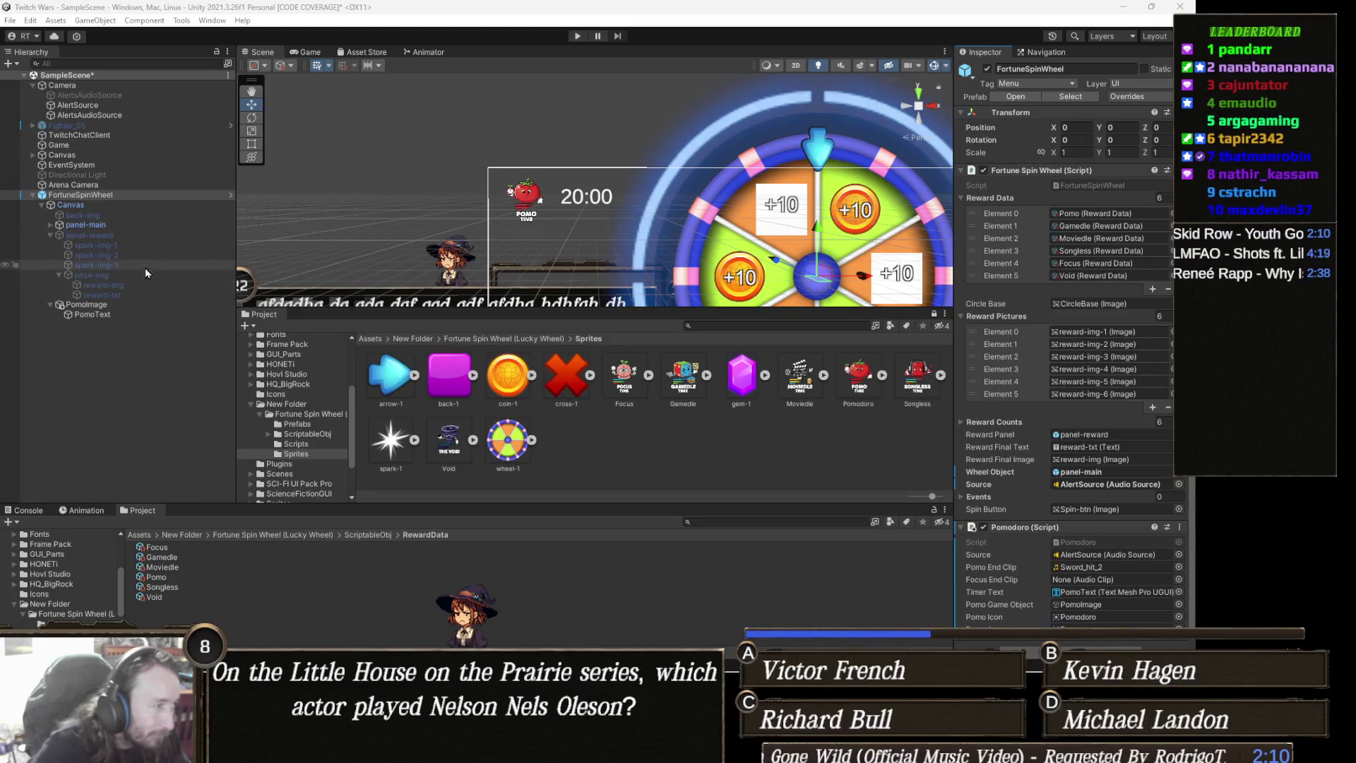
Disable the PomoImage object, then inspect the Gamedle reward data asset
click(120, 306)
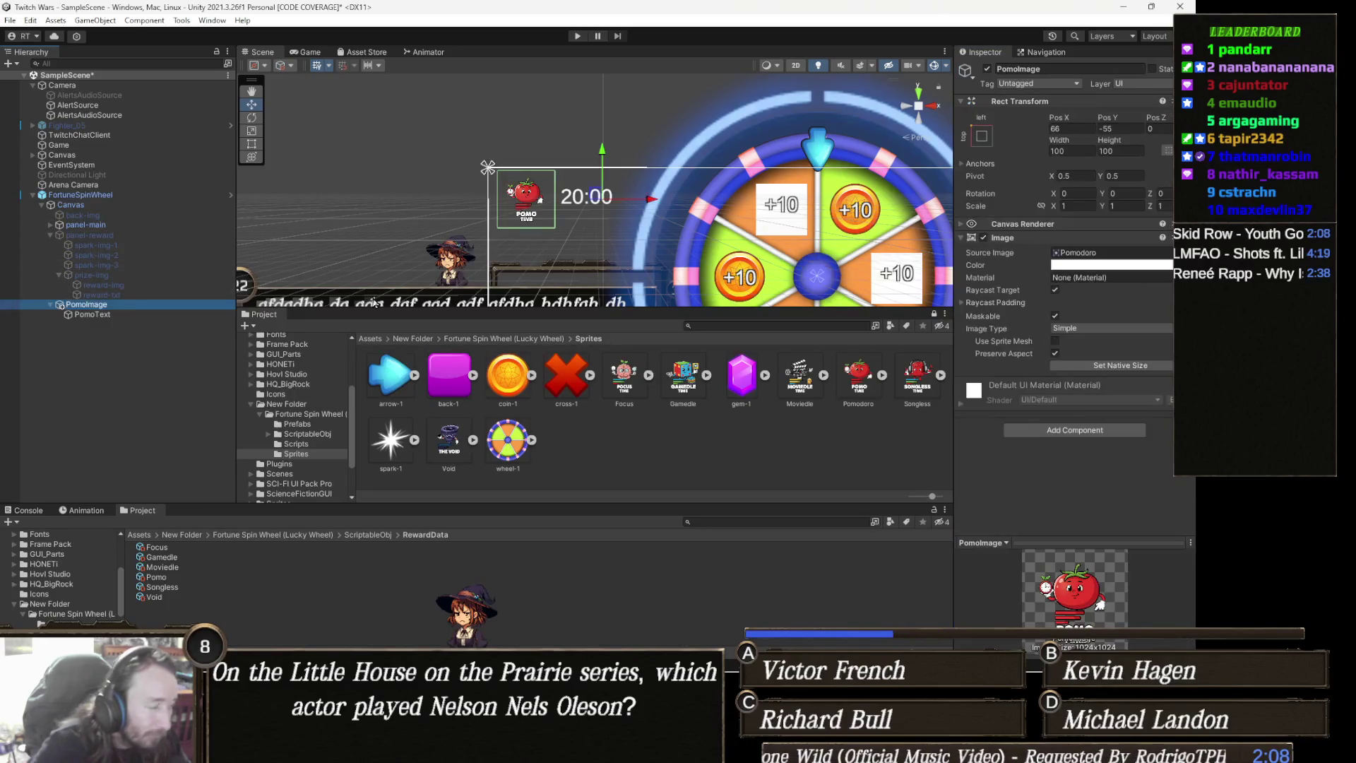
click(987, 69)
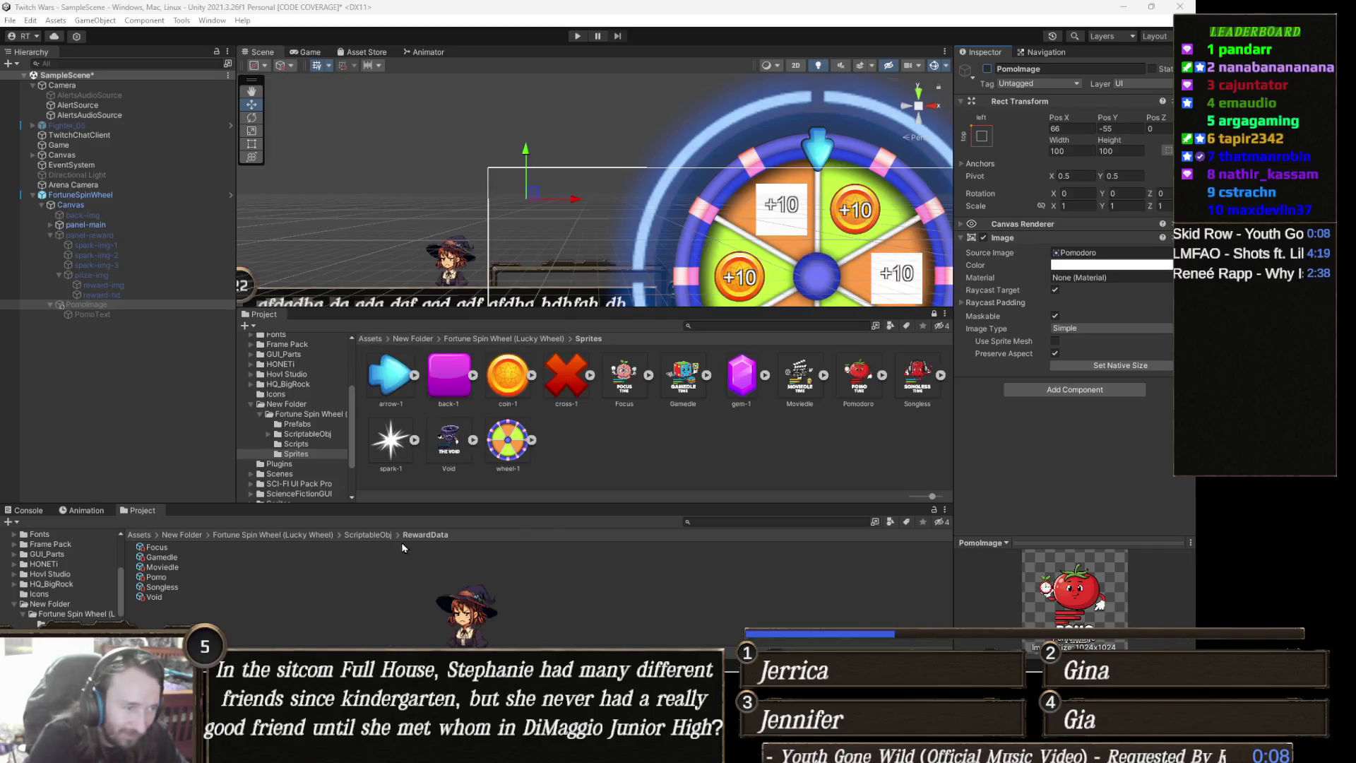
click(344, 557)
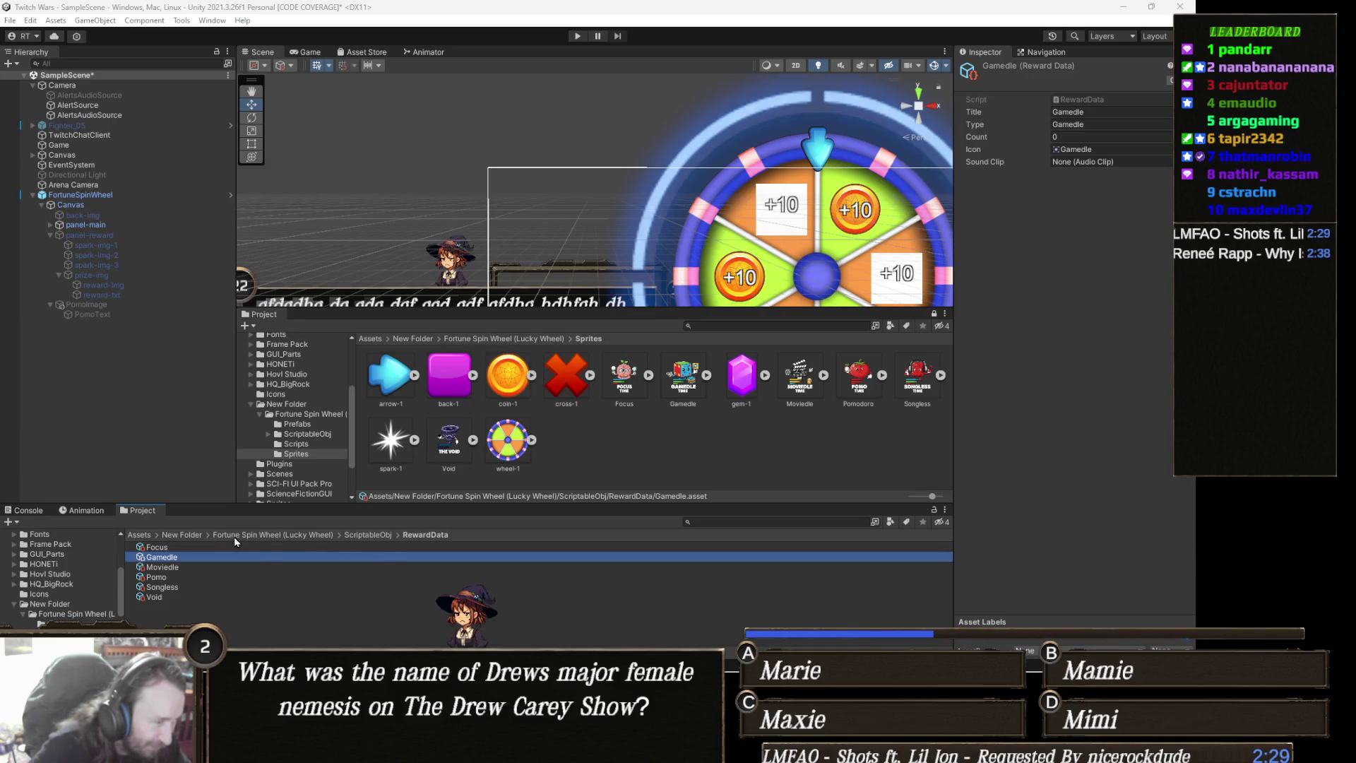
Create a new folder named Sounds inside the Fortune Spin Wheel (Lucky Wheel) folder
click(184, 535)
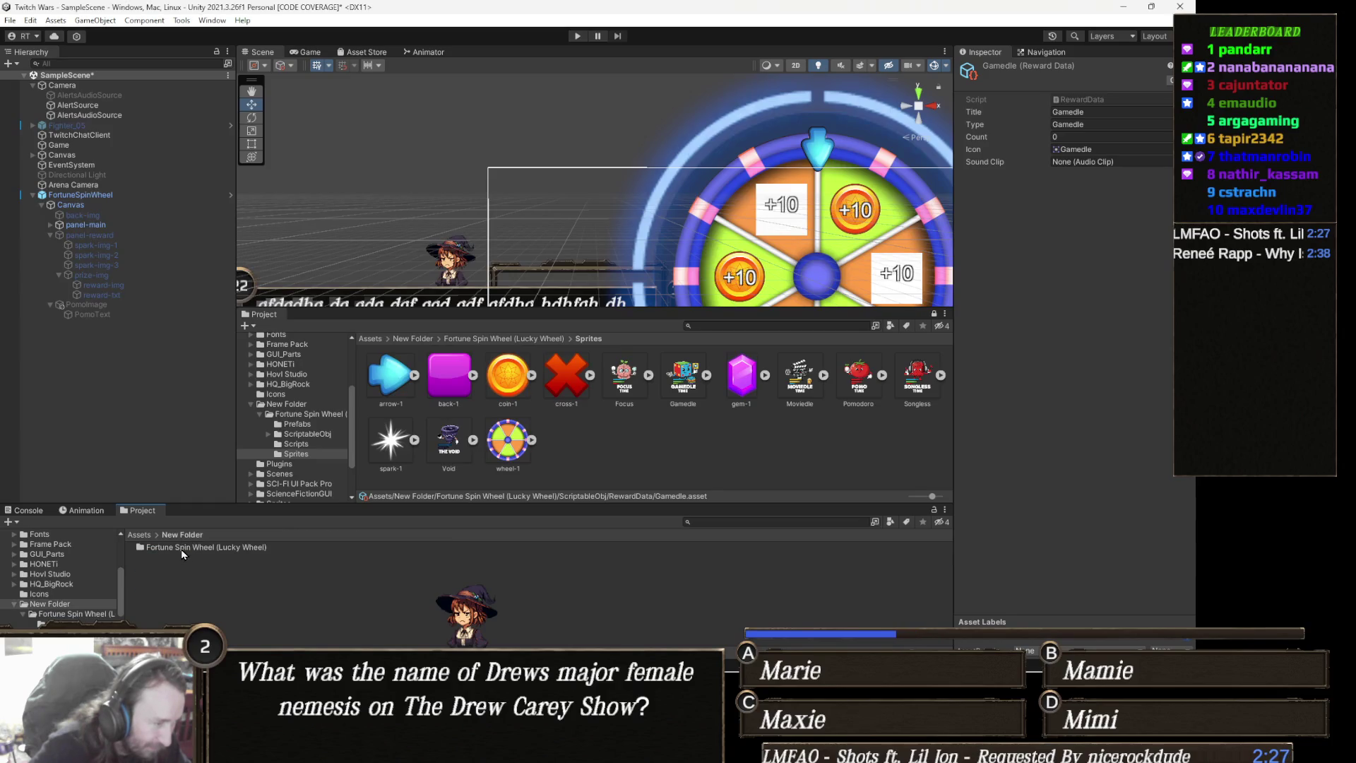
double_click(181, 549)
right_click(220, 618)
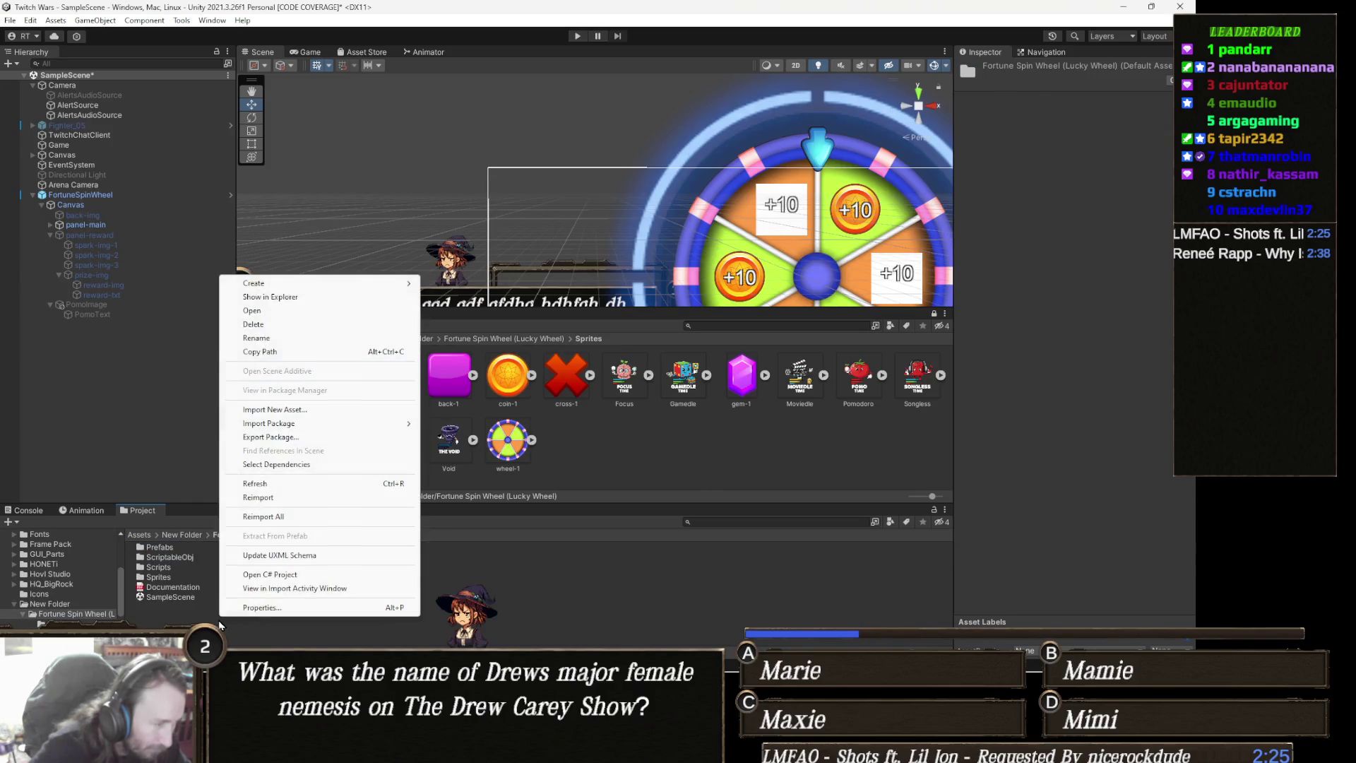
mouse_move(309, 291)
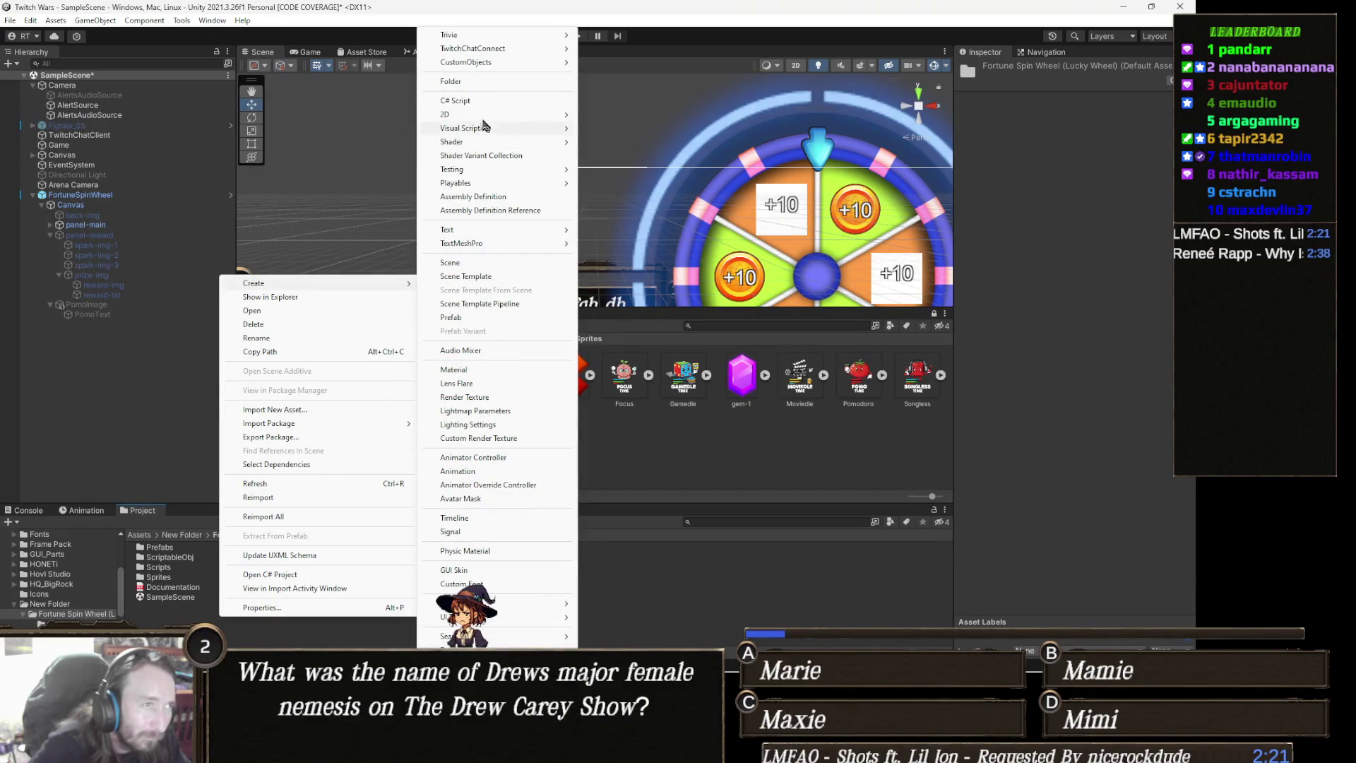
click(486, 82)
text(Sound)
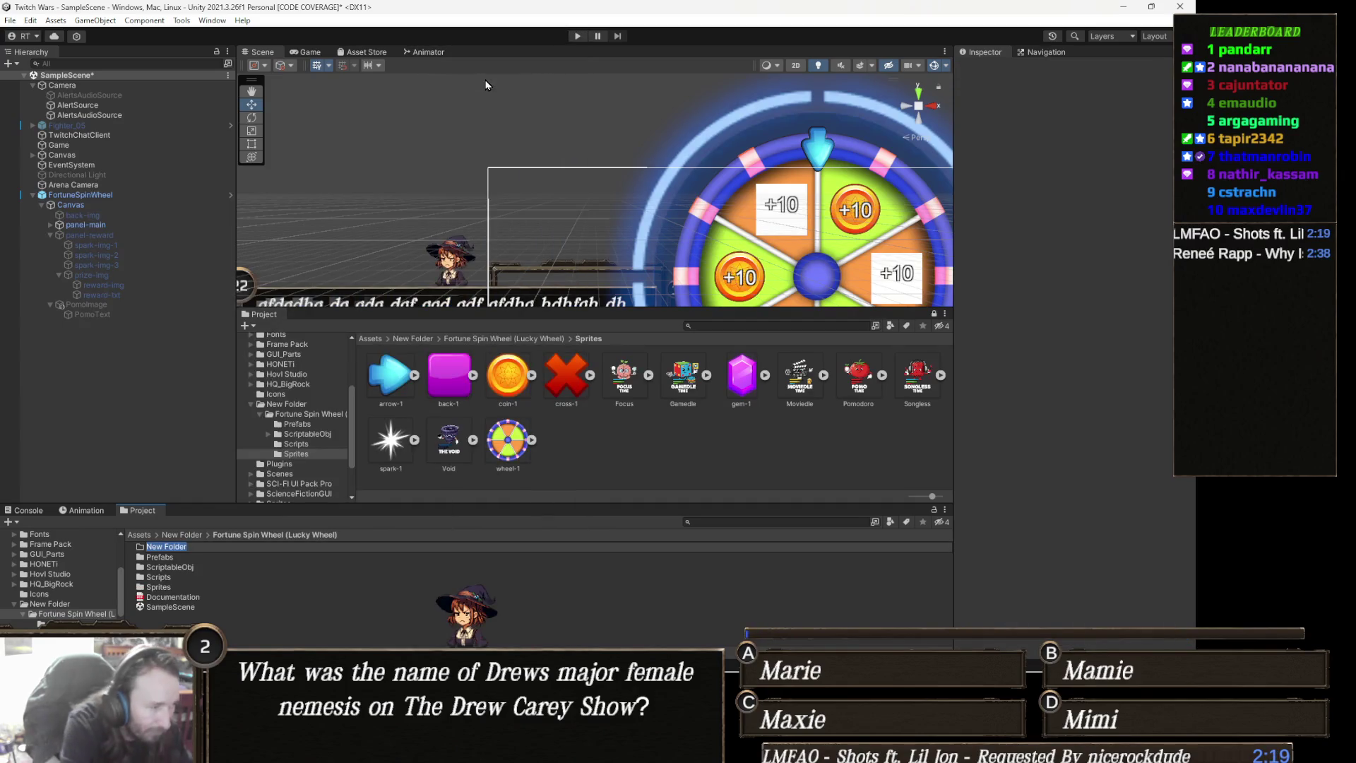
text(s)
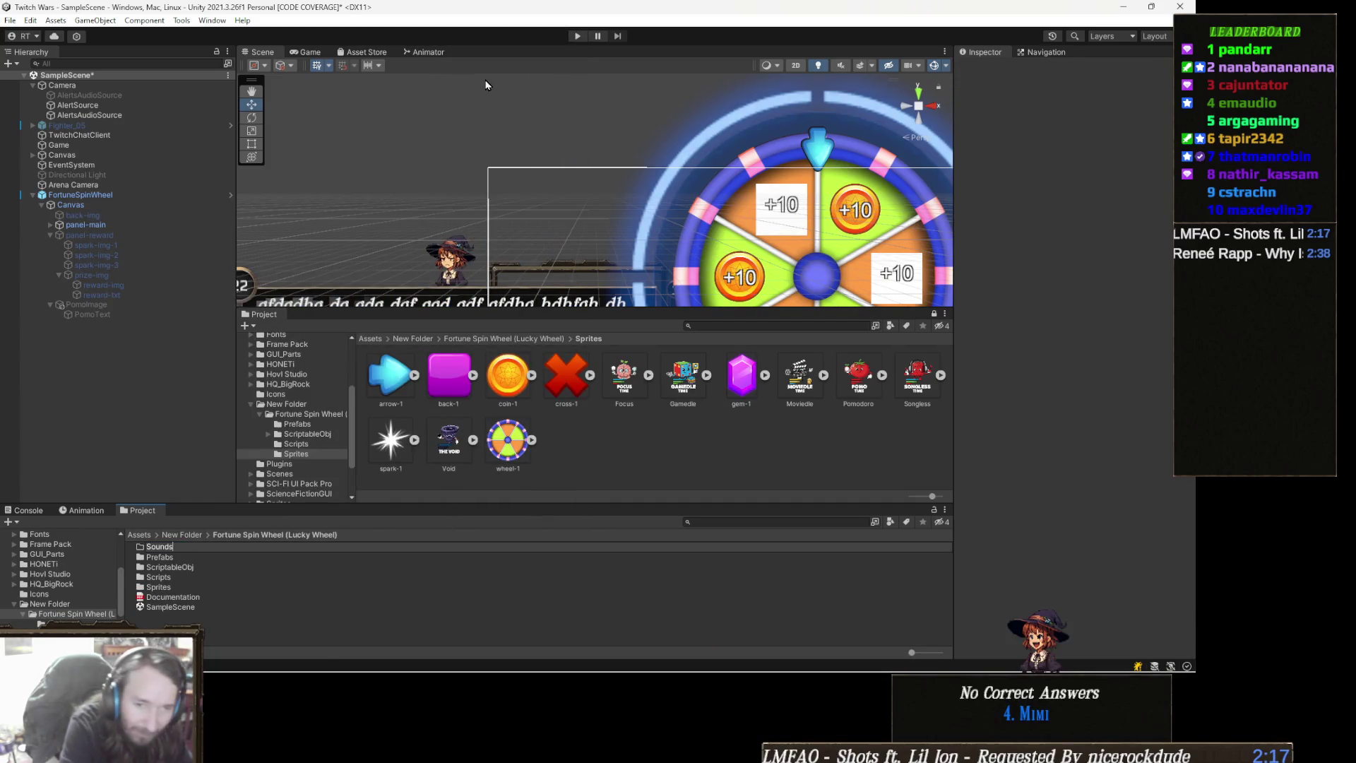
key(Return)
key(Return)
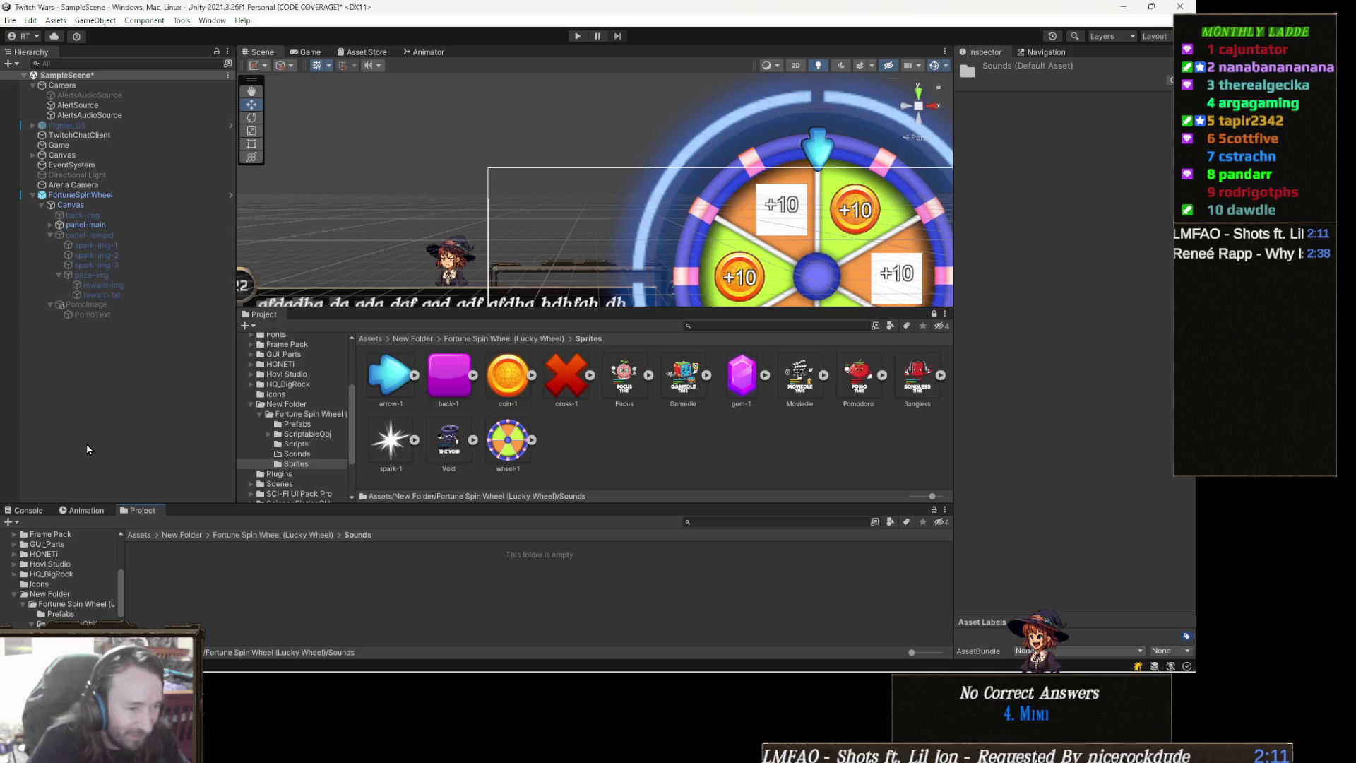
Import the seven Downloads MP3s, wheel_of_productivity through points void, into Unity's Sounds folder
mouse_move(323, 654)
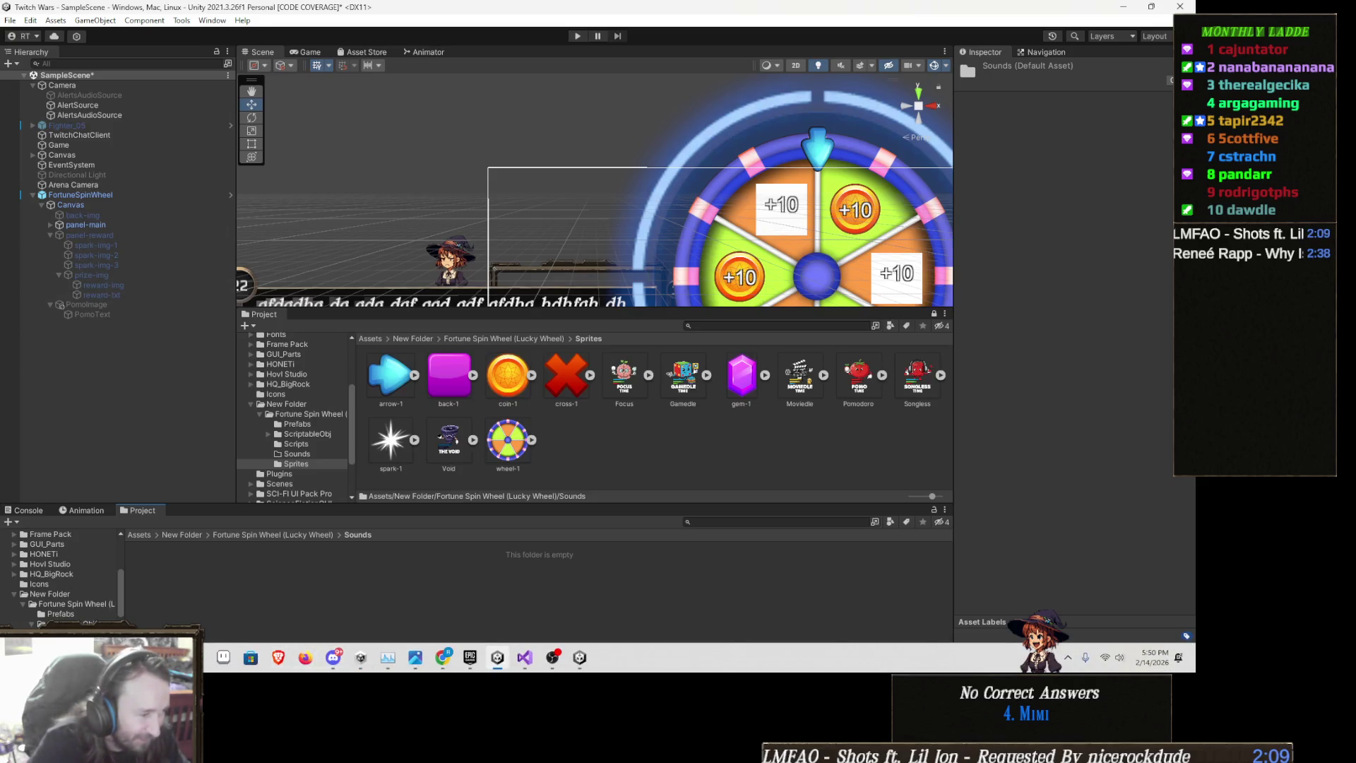
mouse_move(229, 748)
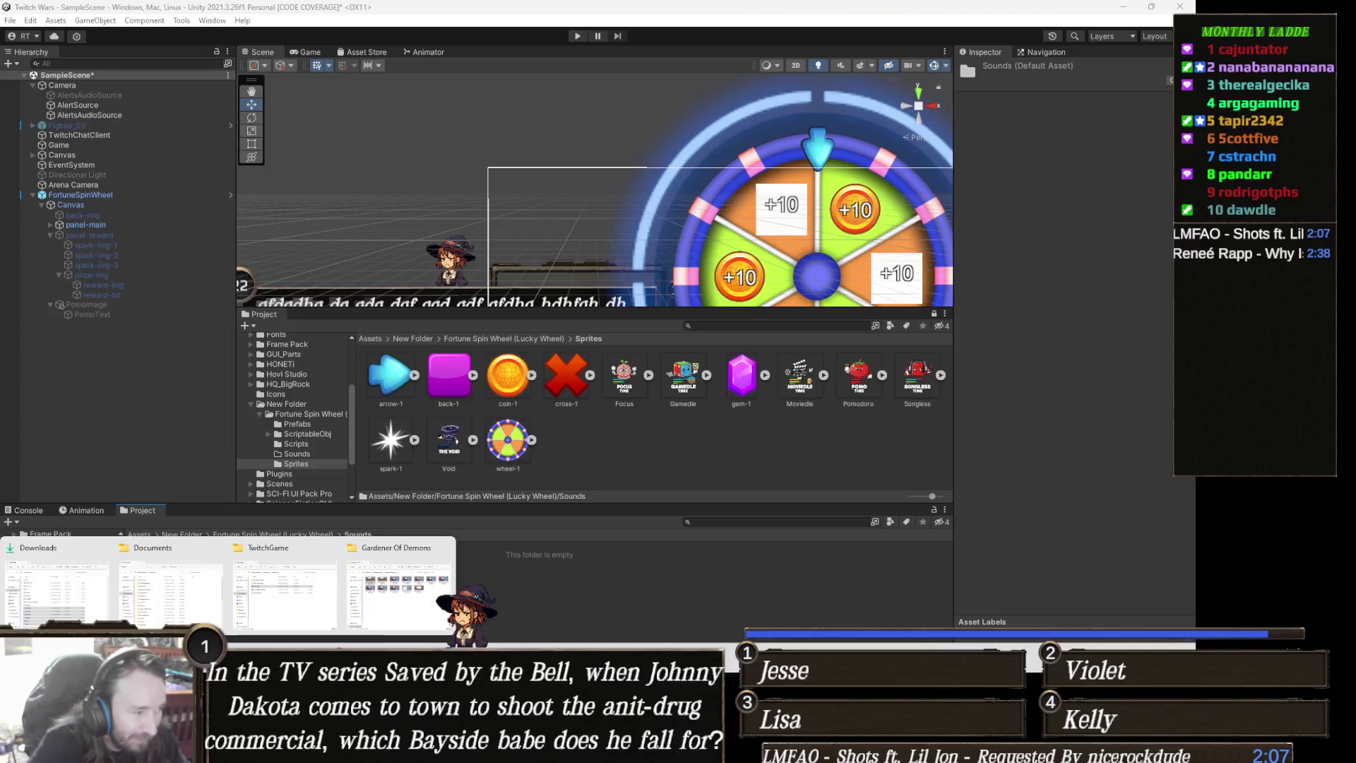
click(66, 590)
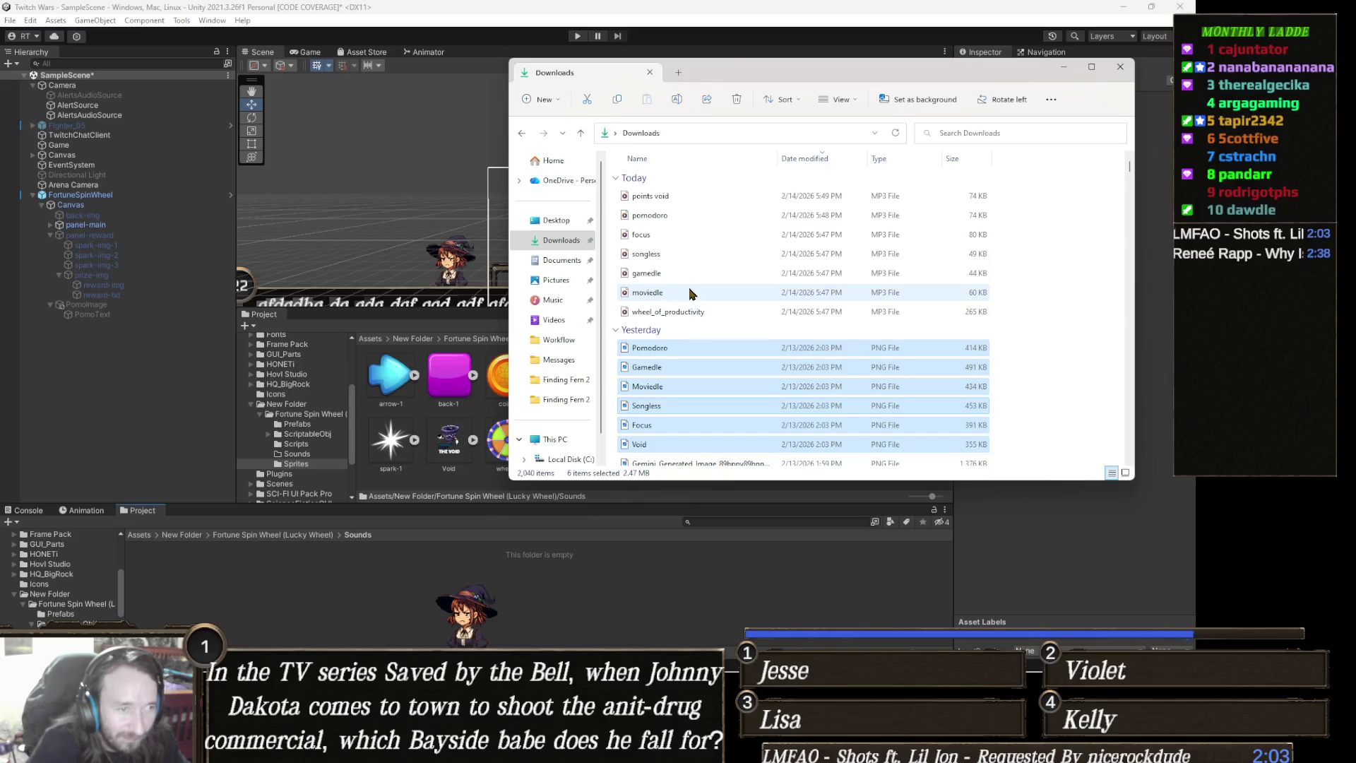
click(692, 311)
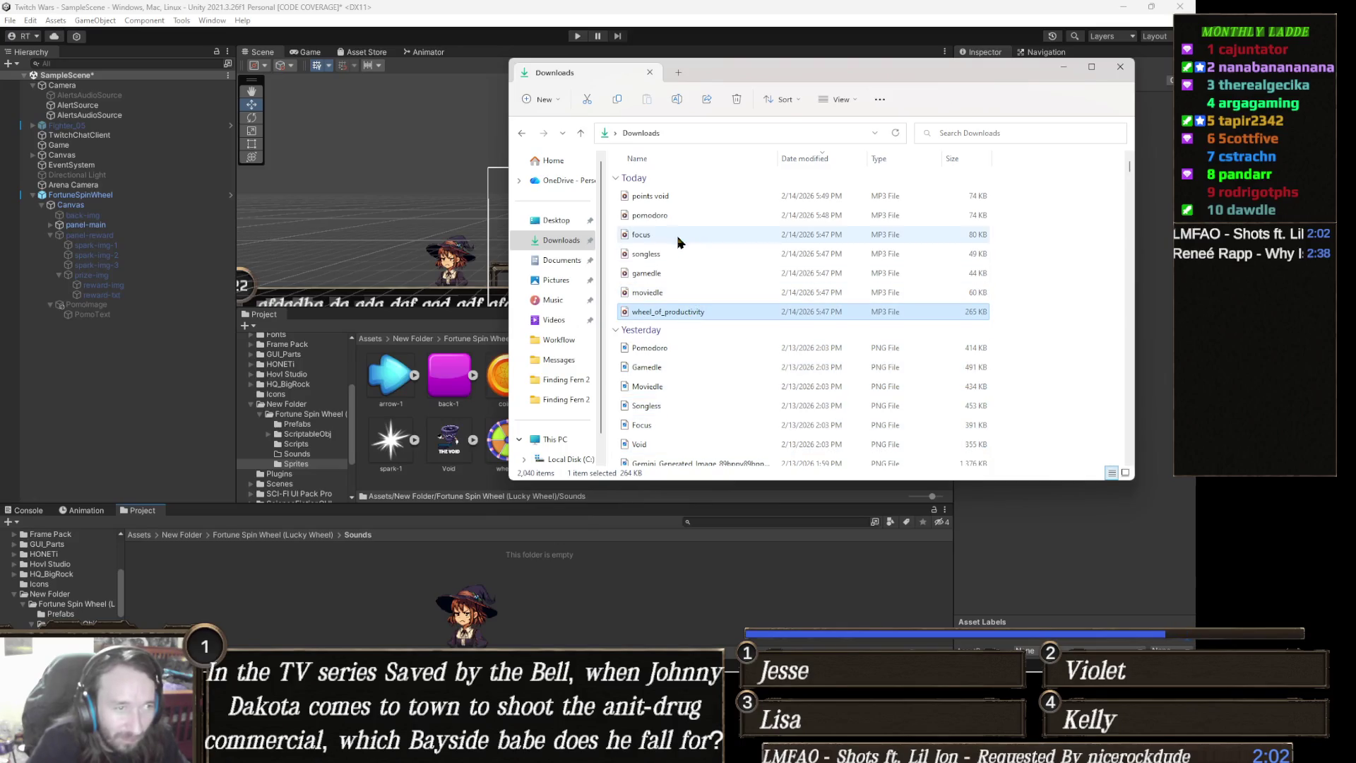
shift+click(669, 199)
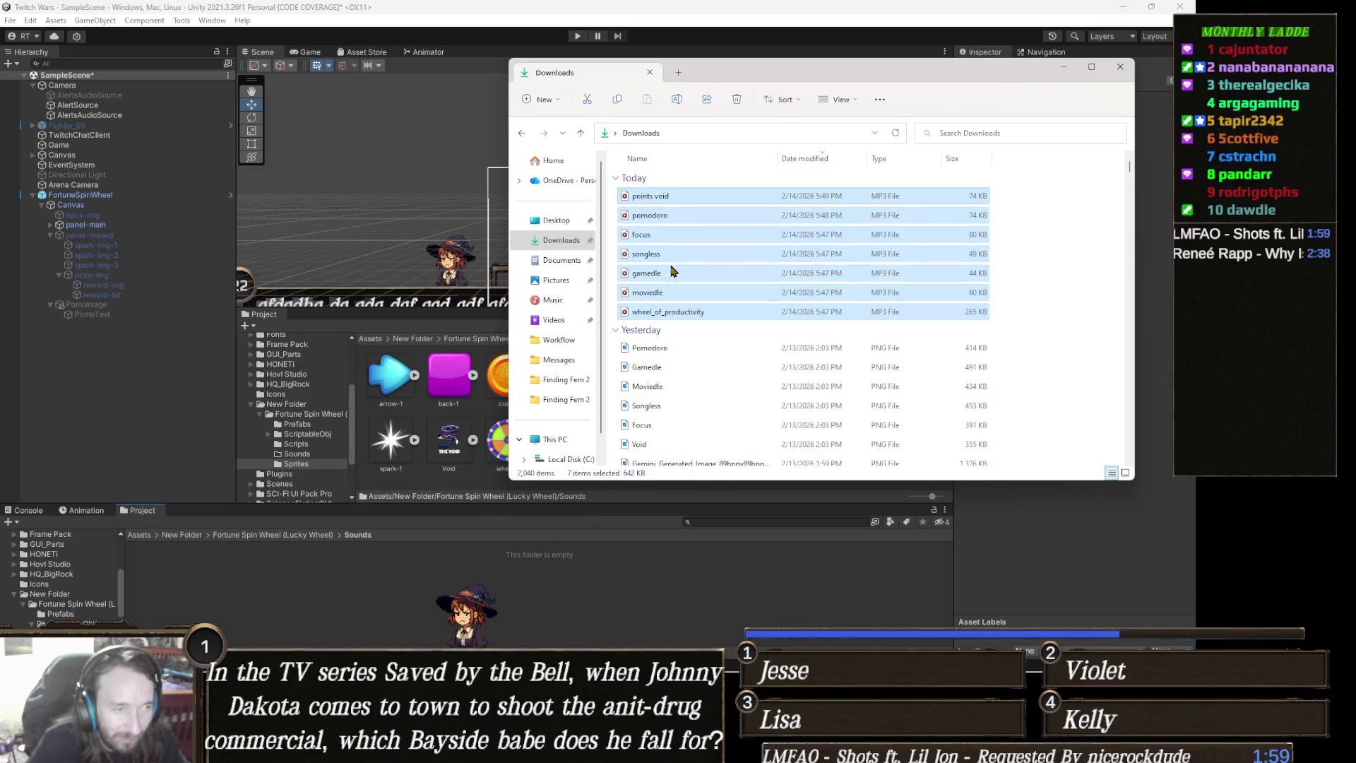
mouse_move(655, 260)
mouse_down()
mouse_move(209, 546)
mouse_move(480, 559)
mouse_up()
drag(393, 589, 395, 589)
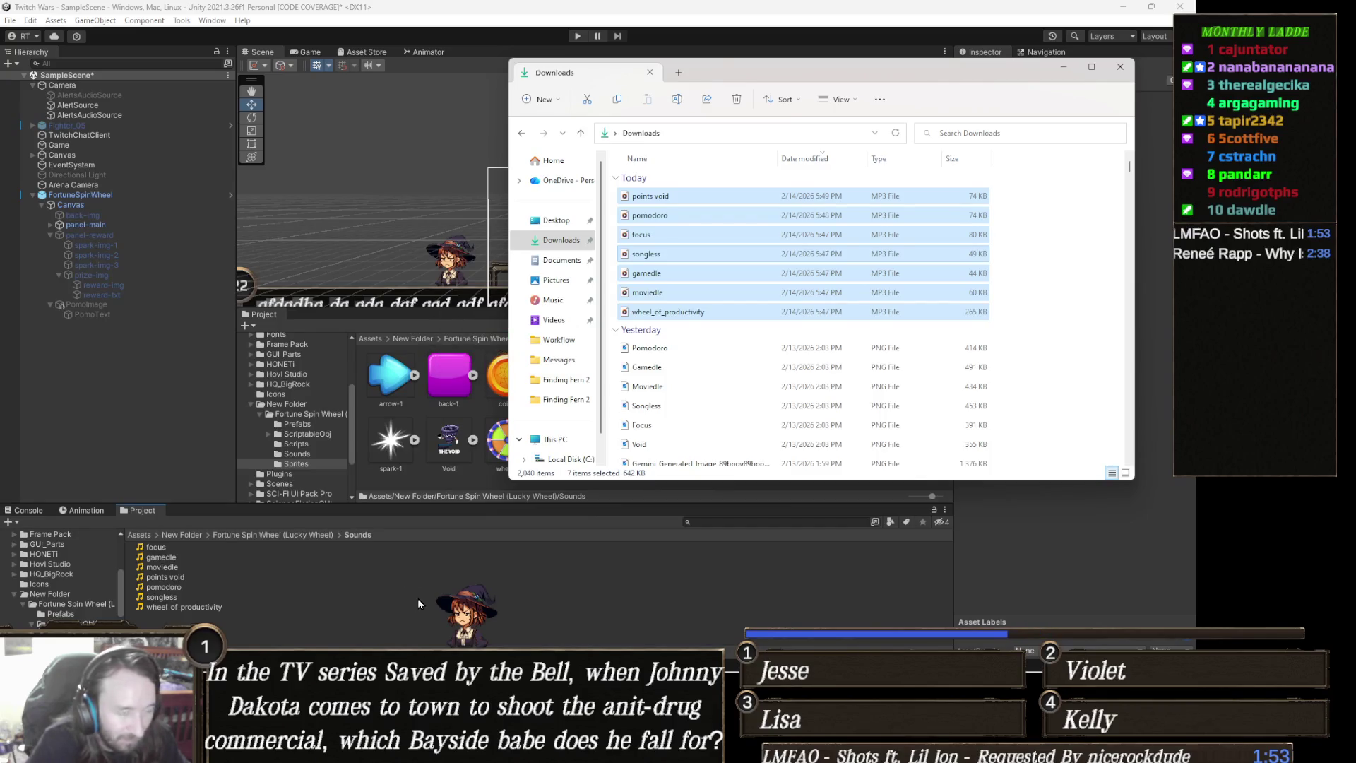
click(419, 597)
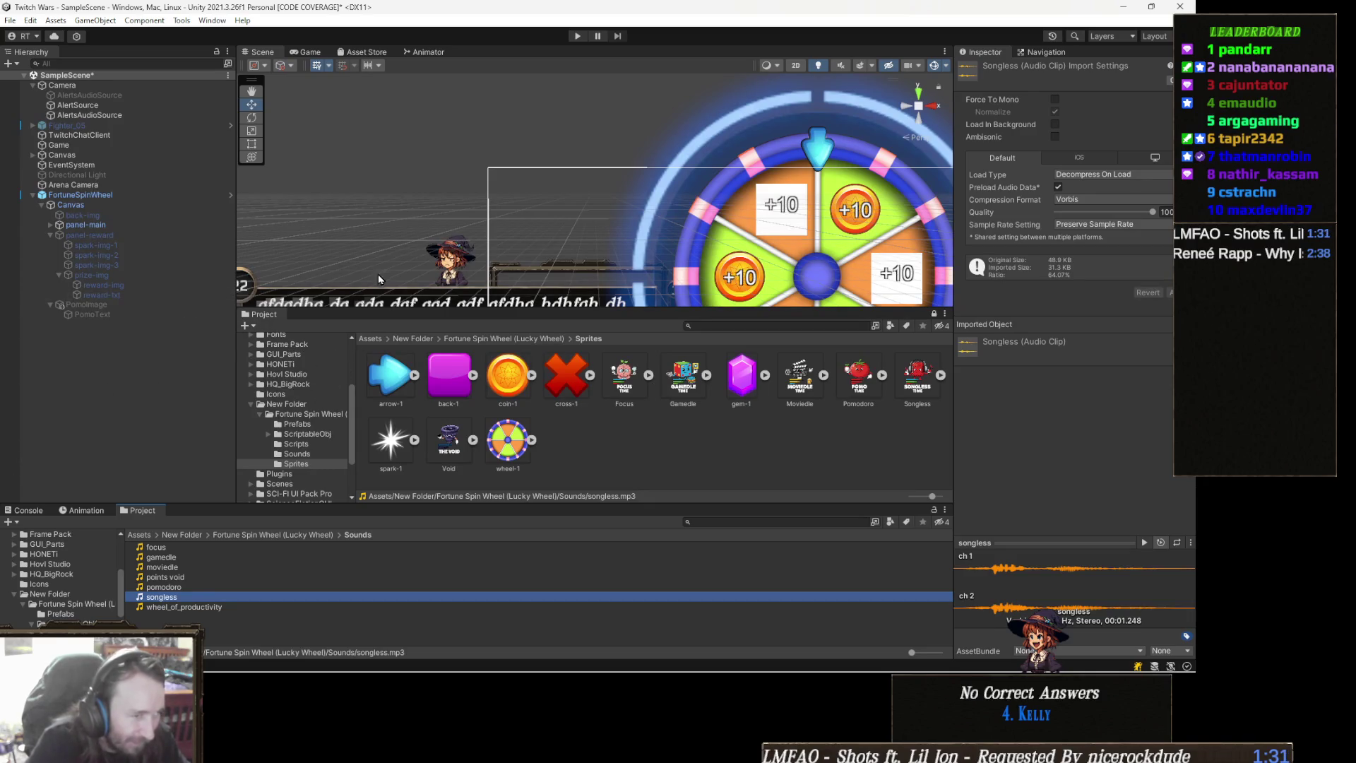
Navigate from Fortune Spin Wheel (Lucky Wheel) through ScriptableObj into the RewardData folder
click(470, 341)
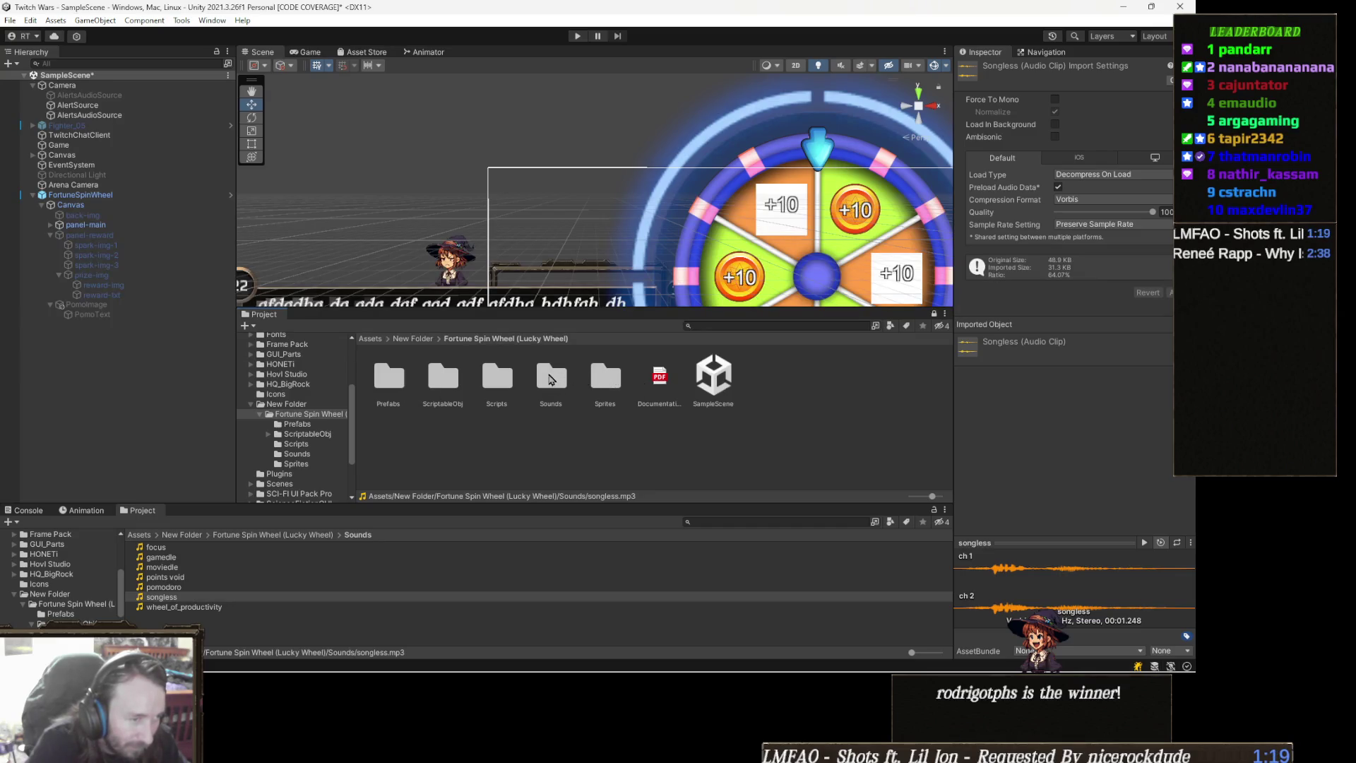
double_click(443, 378)
click(389, 382)
double_click(389, 382)
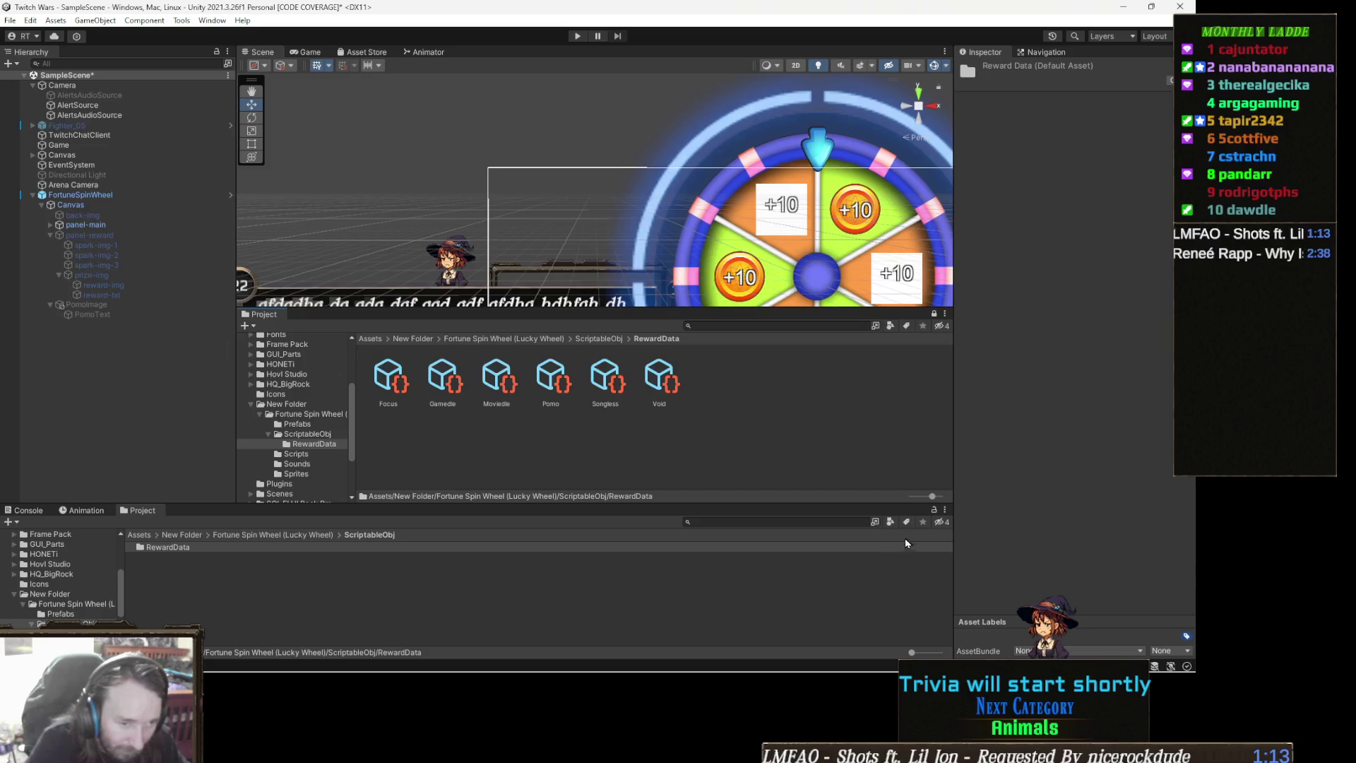
Show the Sounds folder clips in the lower pane and select the Focus reward asset
click(353, 547)
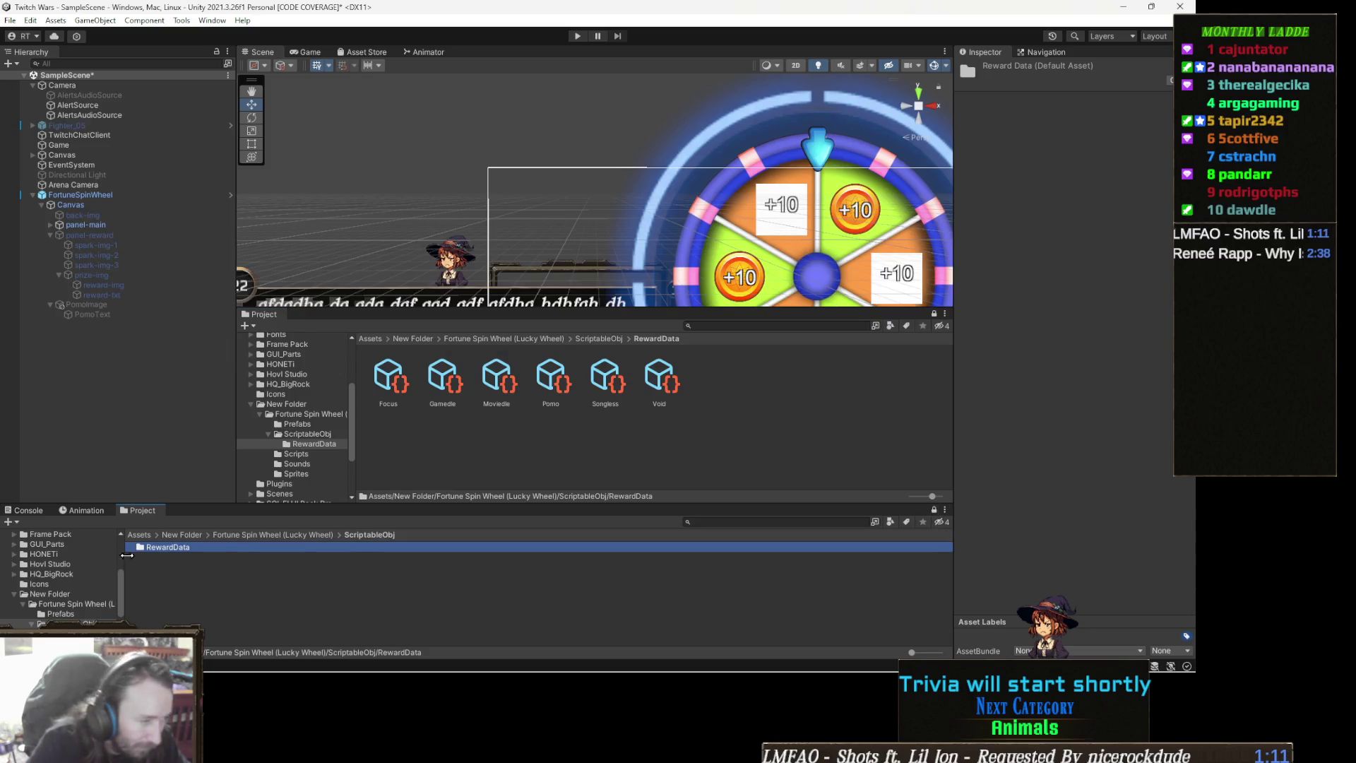
click(318, 535)
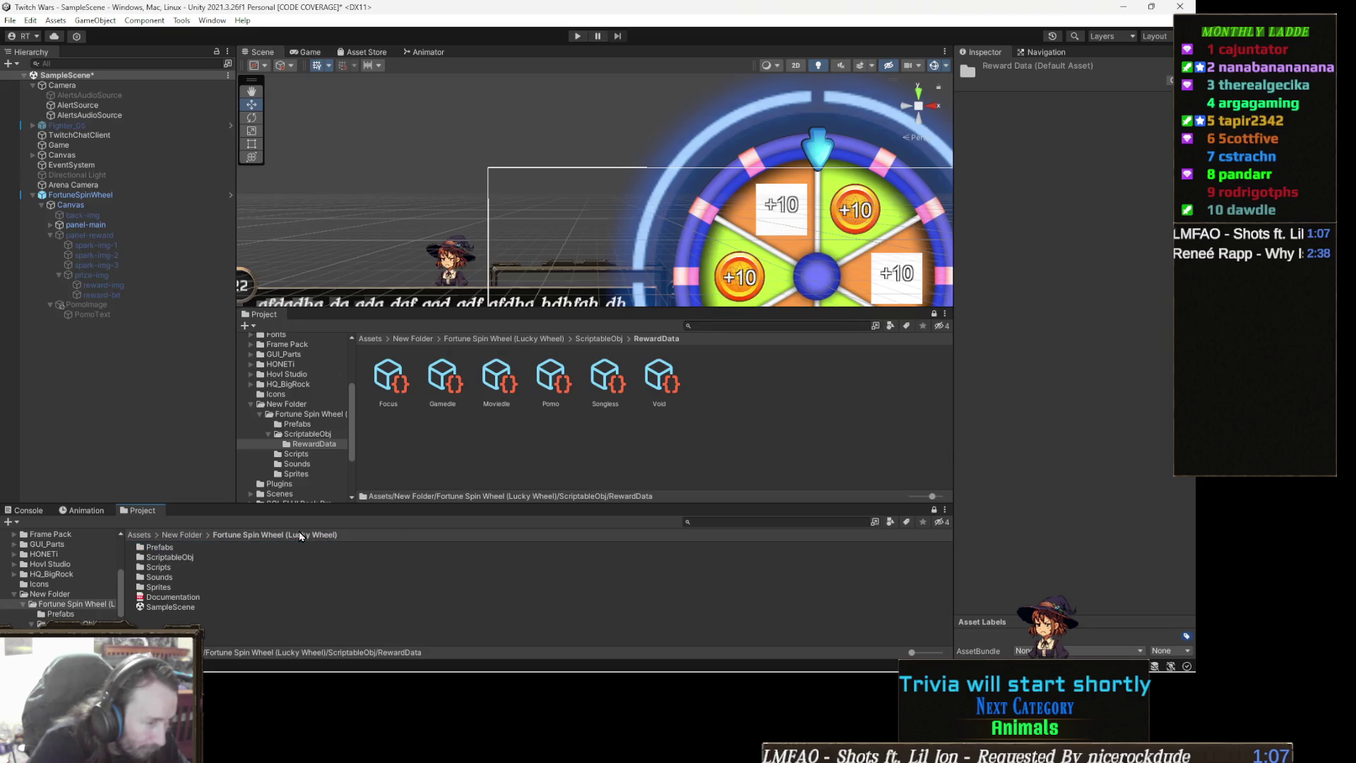
click(171, 577)
double_click(170, 579)
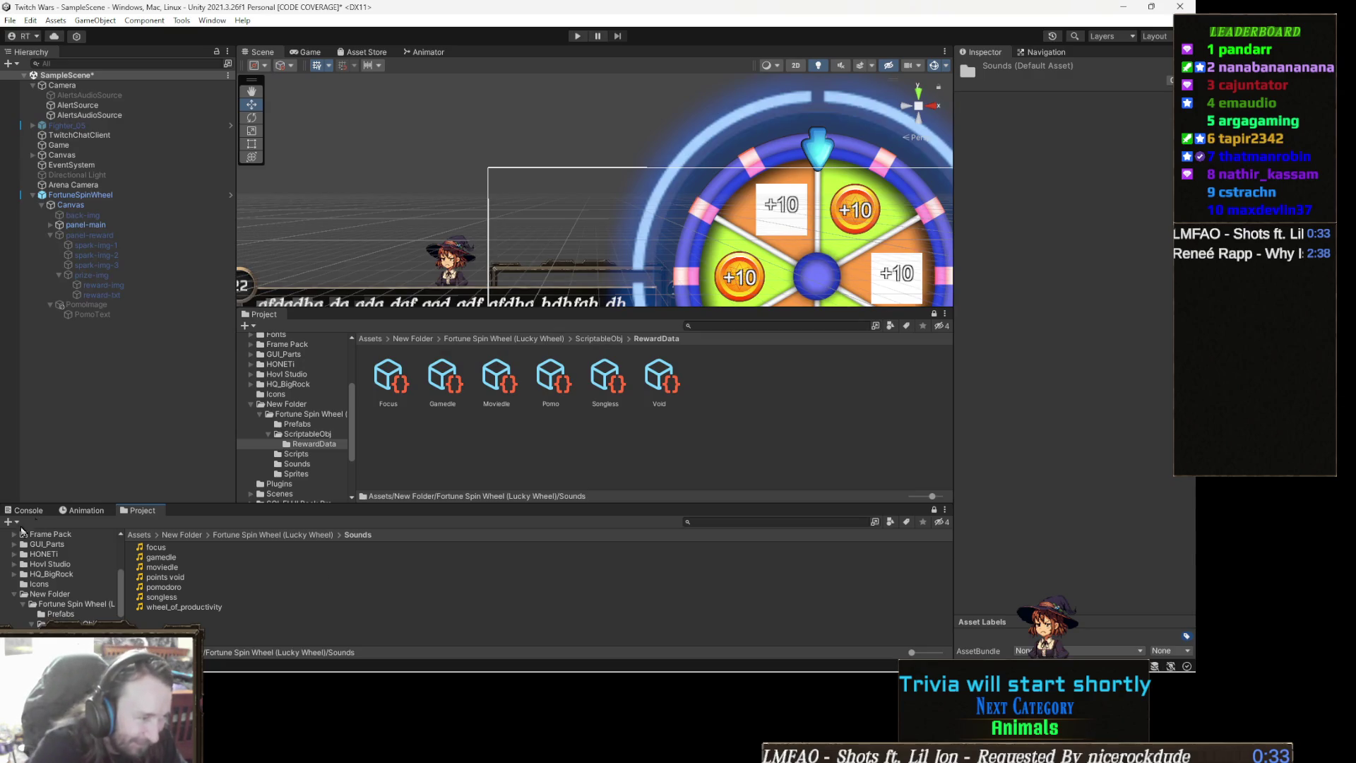
click(398, 376)
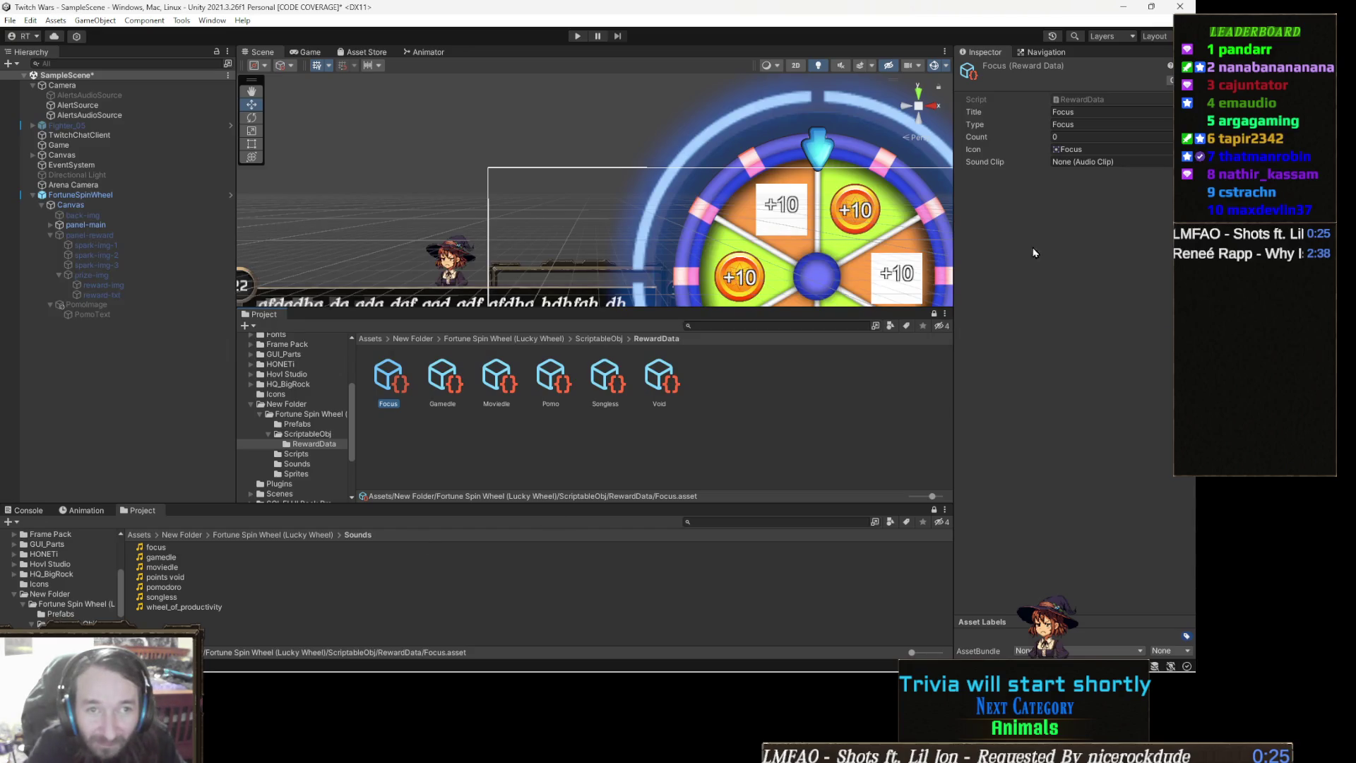
Assign the focus audio clip as the Focus reward's Sound Clip
click(1167, 162)
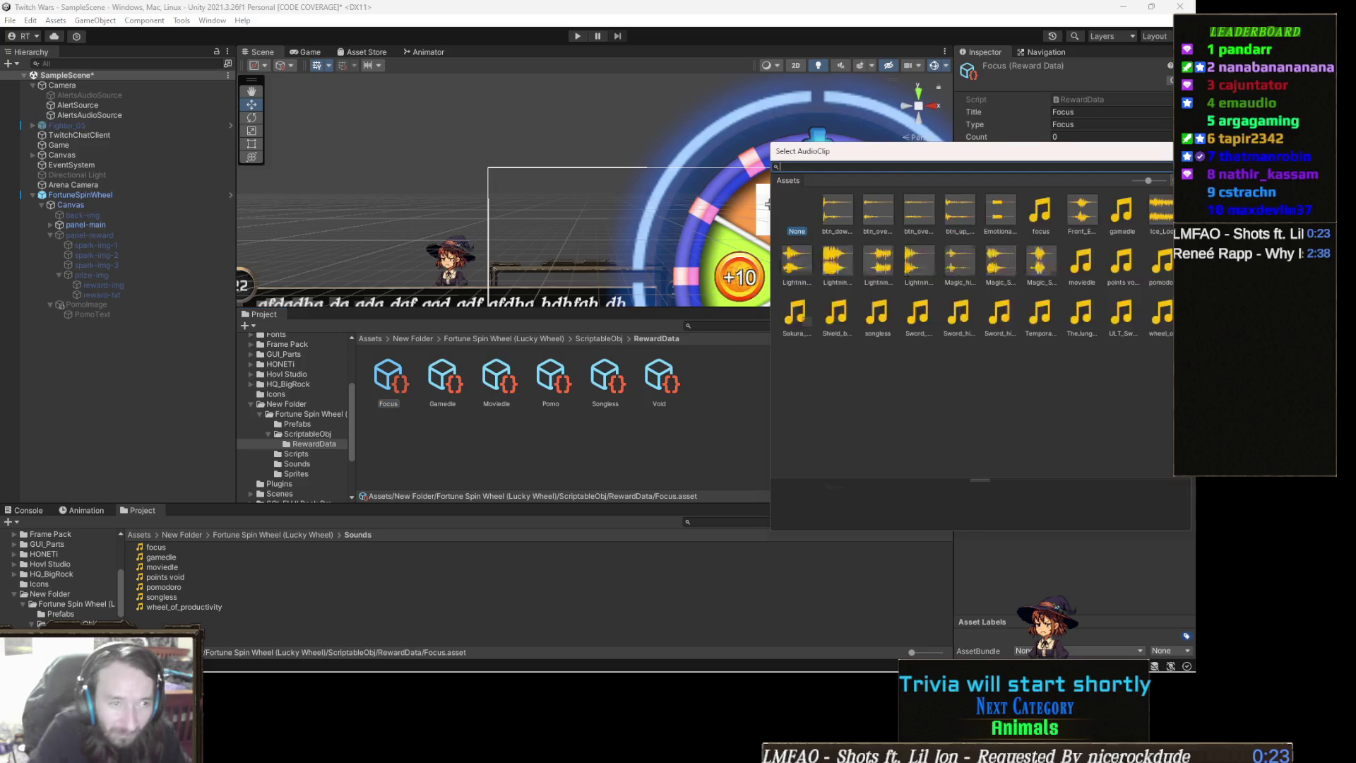
text(focu)
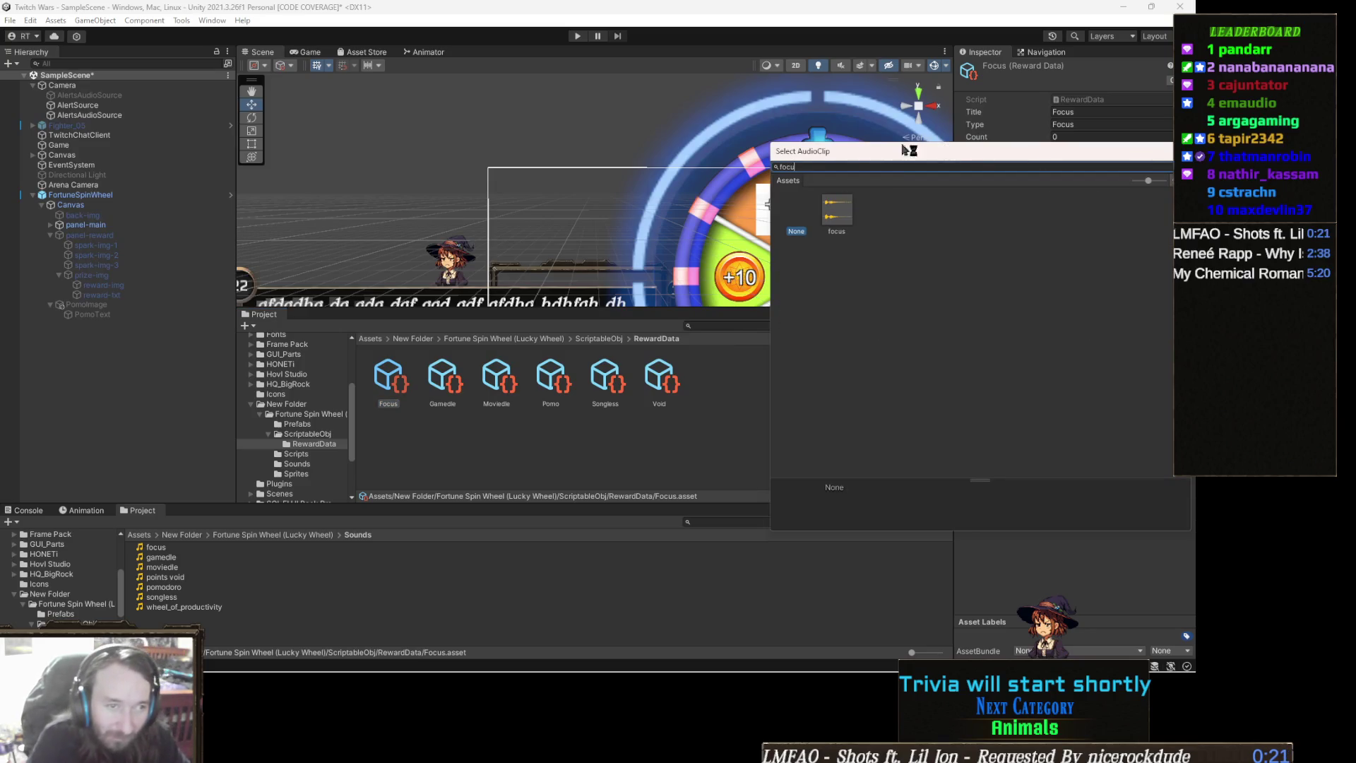
double_click(838, 219)
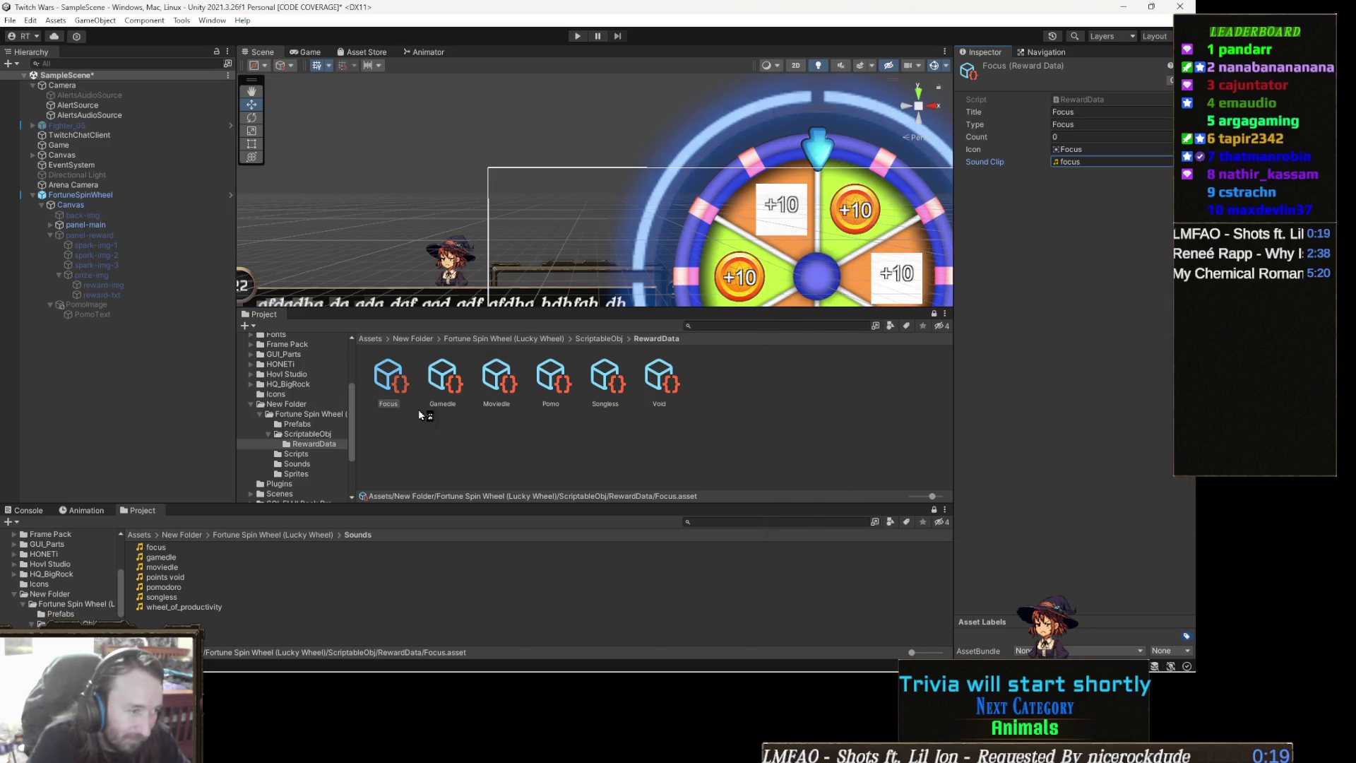
Select the Gamedle reward and assign the gamedle clip as its Sound Clip
click(441, 382)
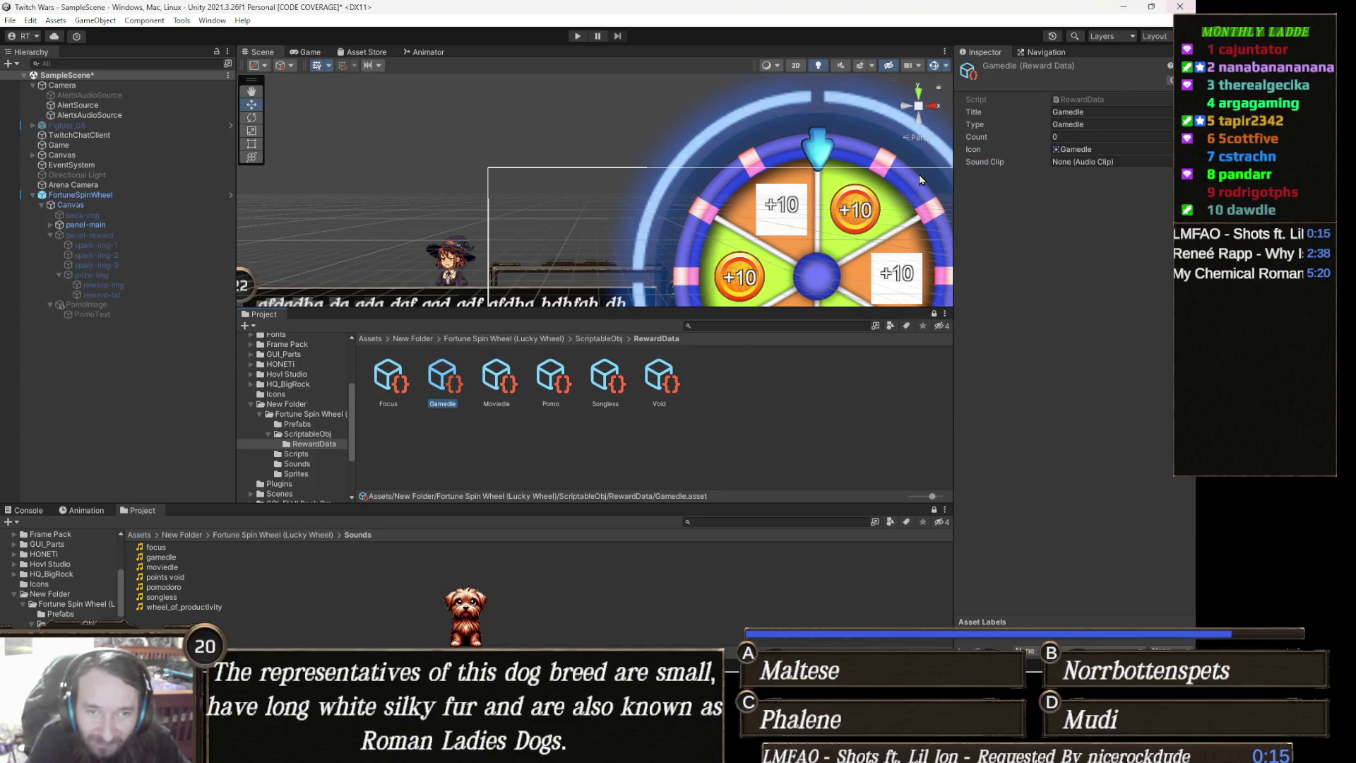
click(1166, 161)
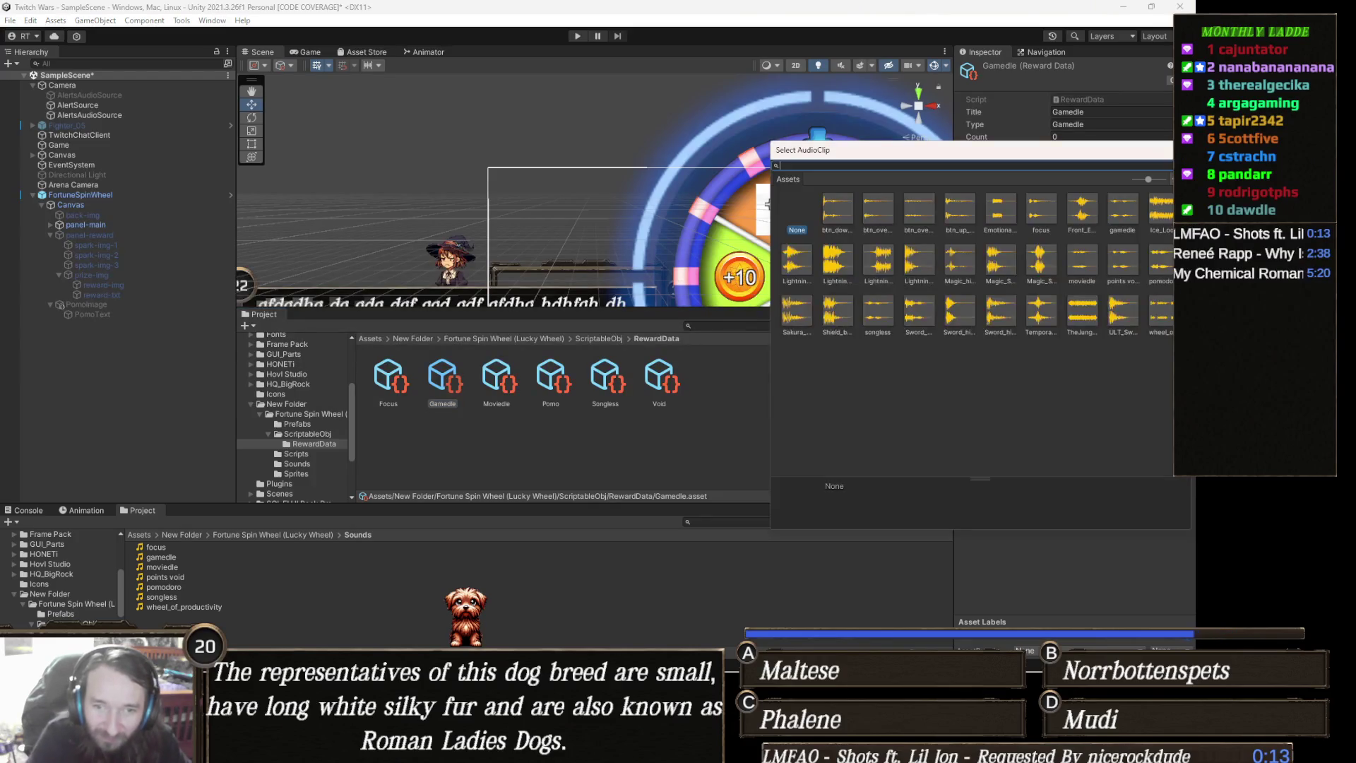
text(gadle)
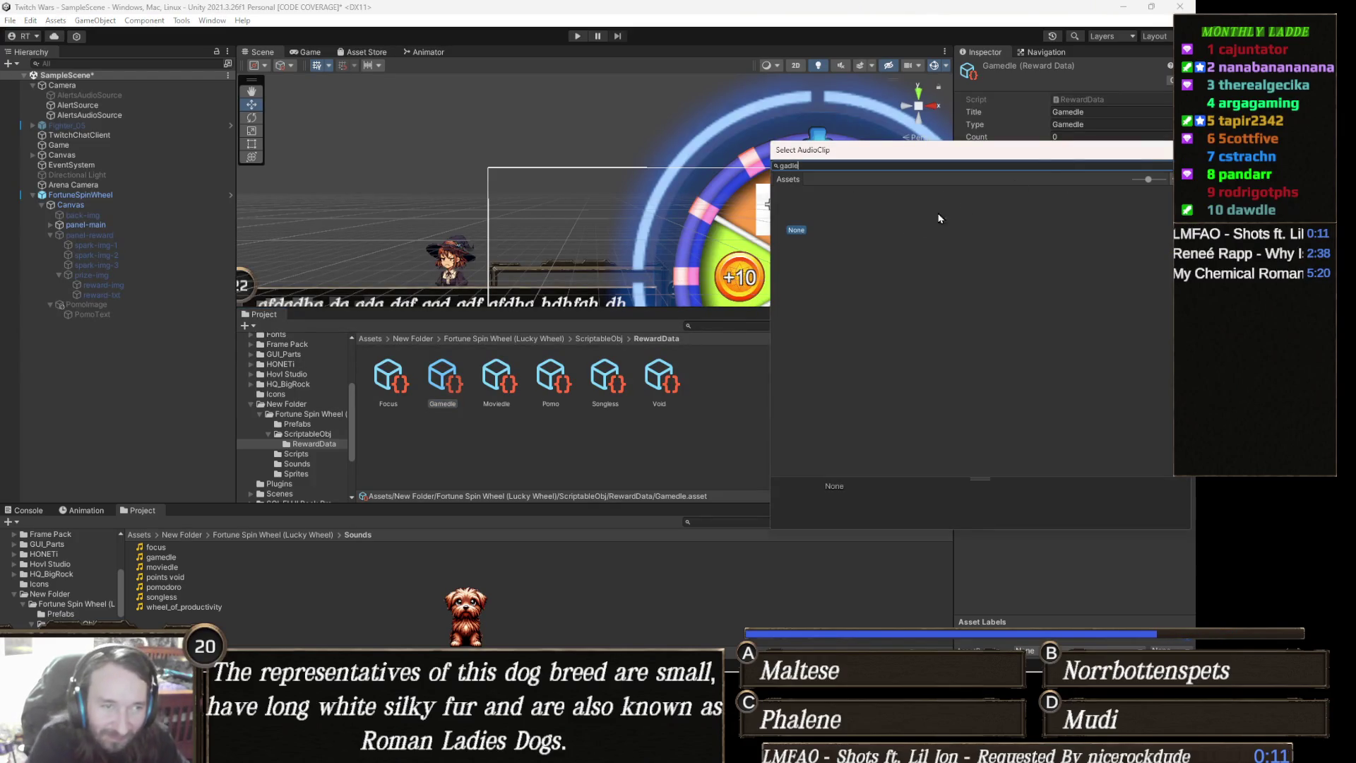
key(BackSpace)
key(BackSpace)
key(BackSpace)
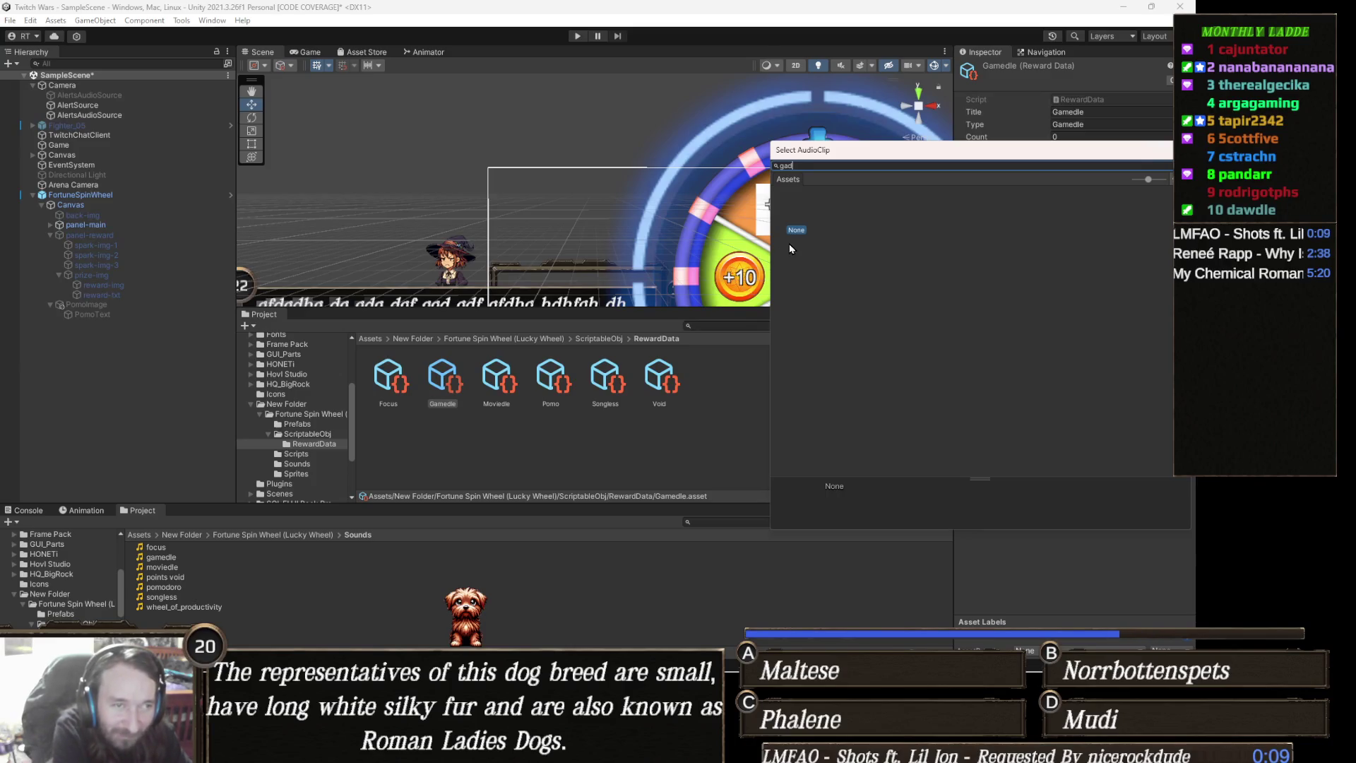
text(am)
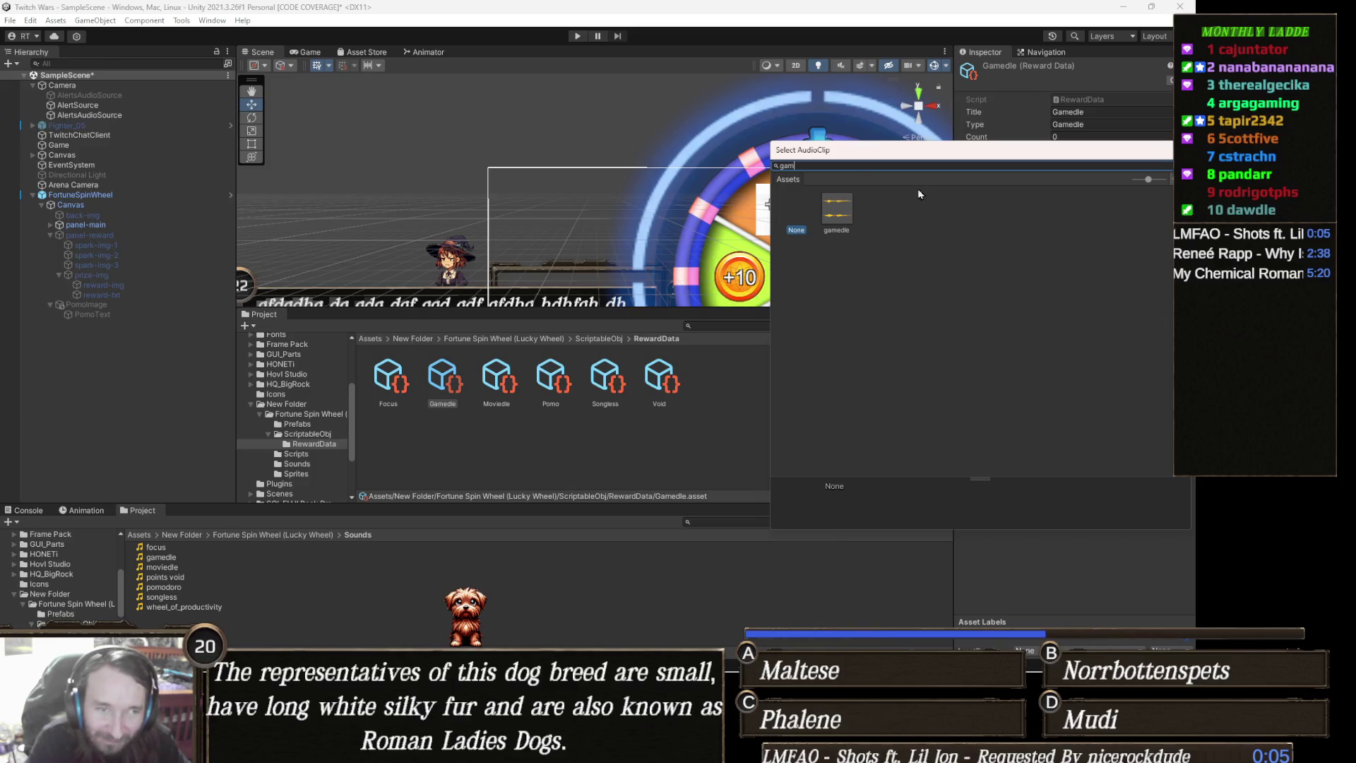
double_click(837, 209)
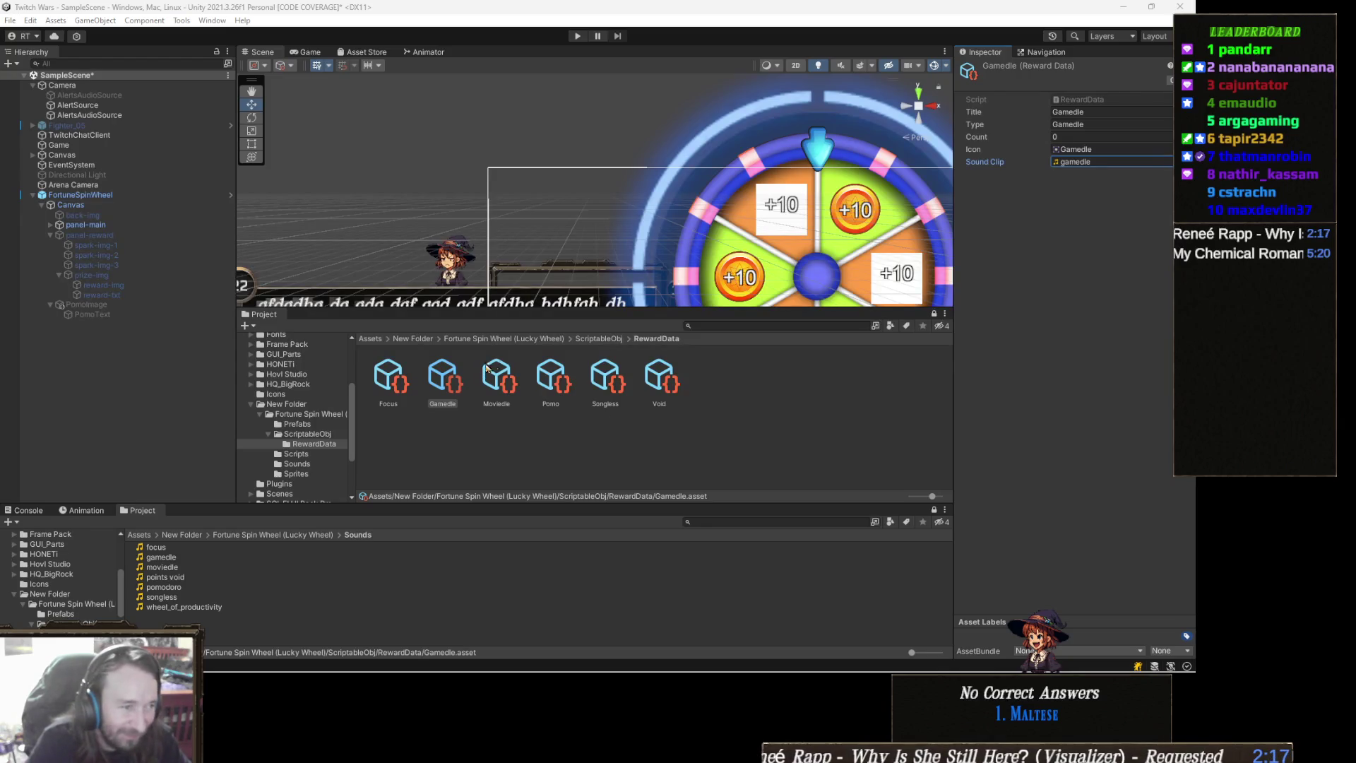
Select the Moviedle asset and pick the moviedle clip, searched as 'mov', for its Sound Clip
click(503, 387)
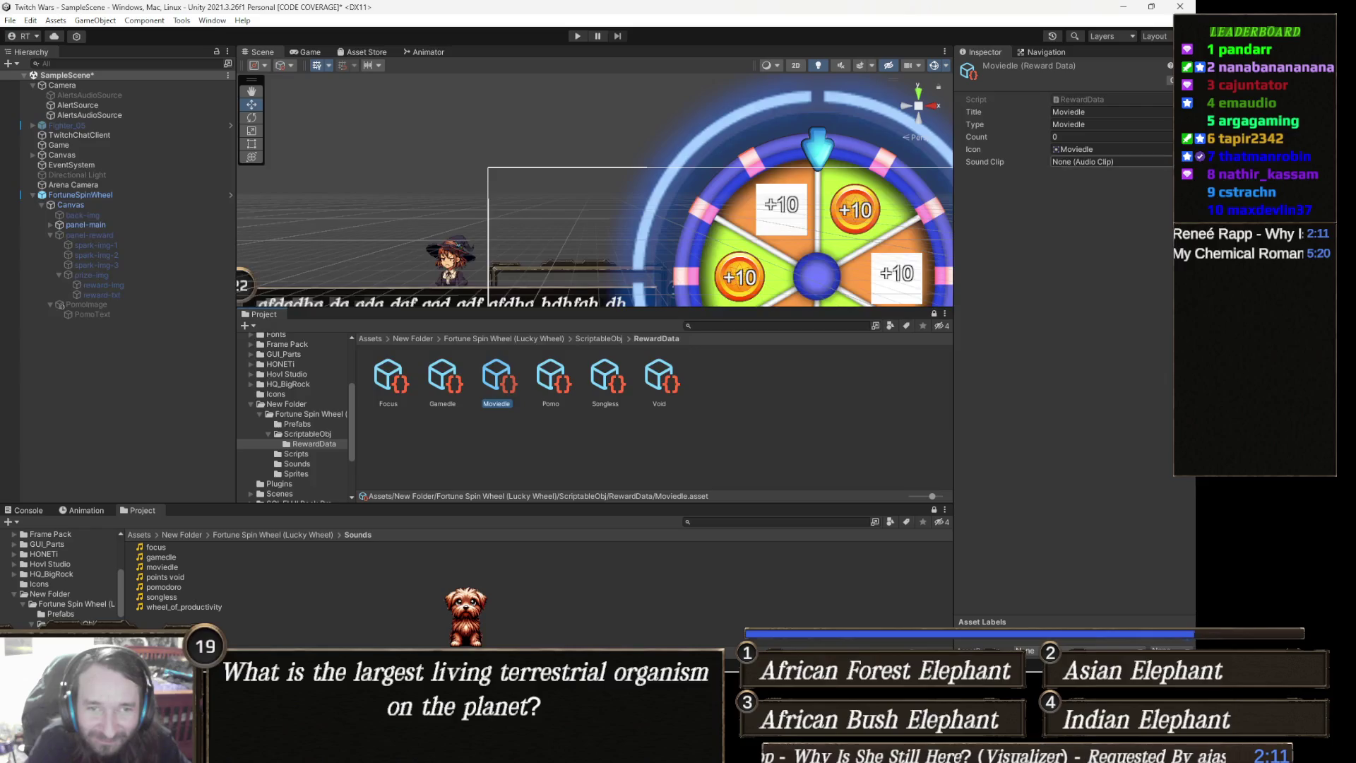
click(1167, 162)
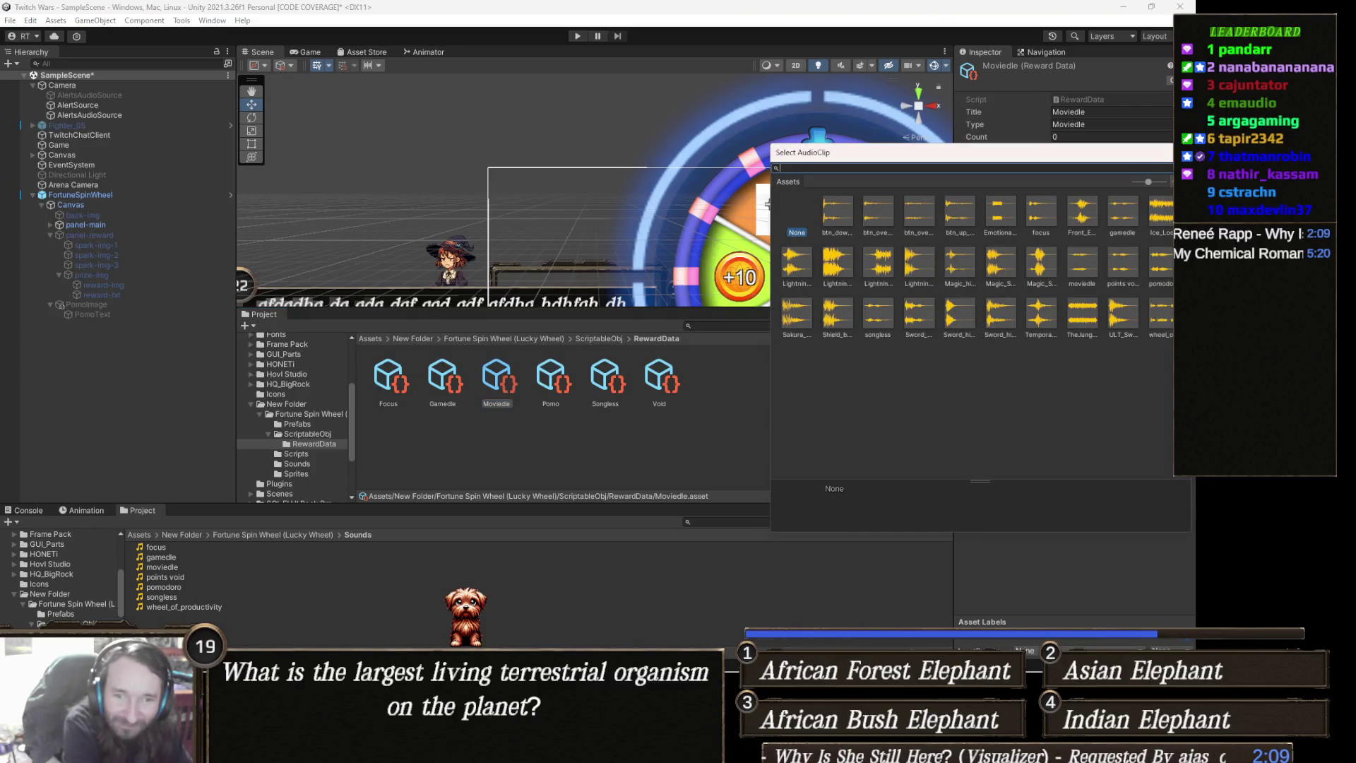
text(mov)
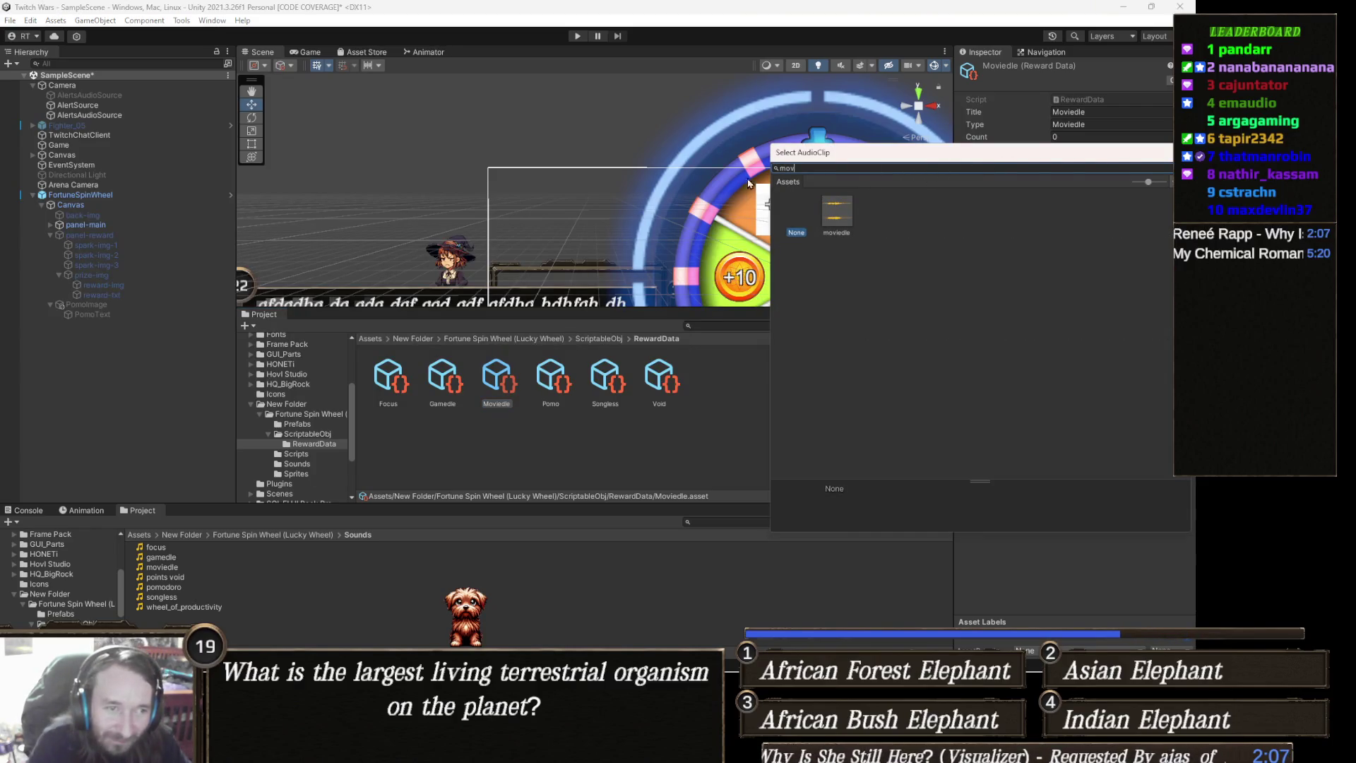
click(832, 220)
double_click(831, 220)
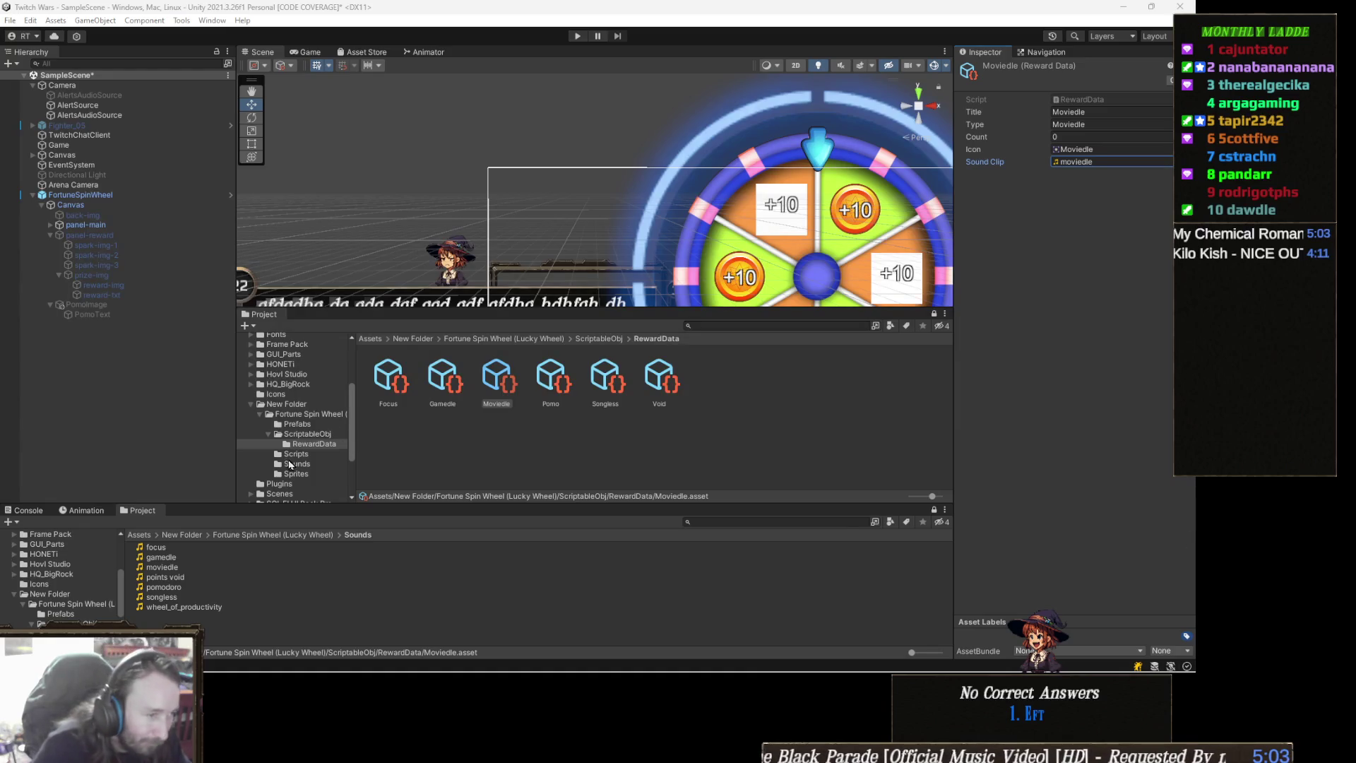
Assign the pomodoro clip as the Pomo reward's Sound Clip
click(551, 381)
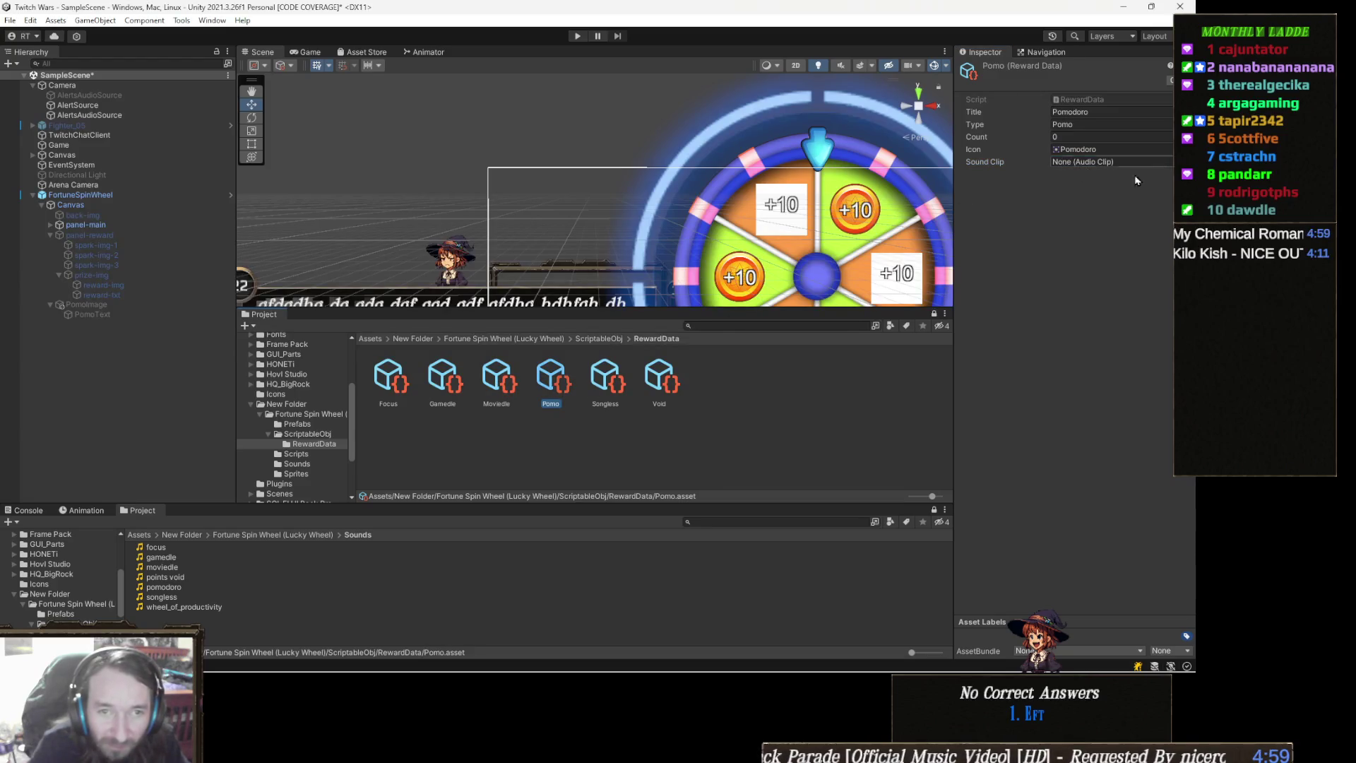
click(1186, 162)
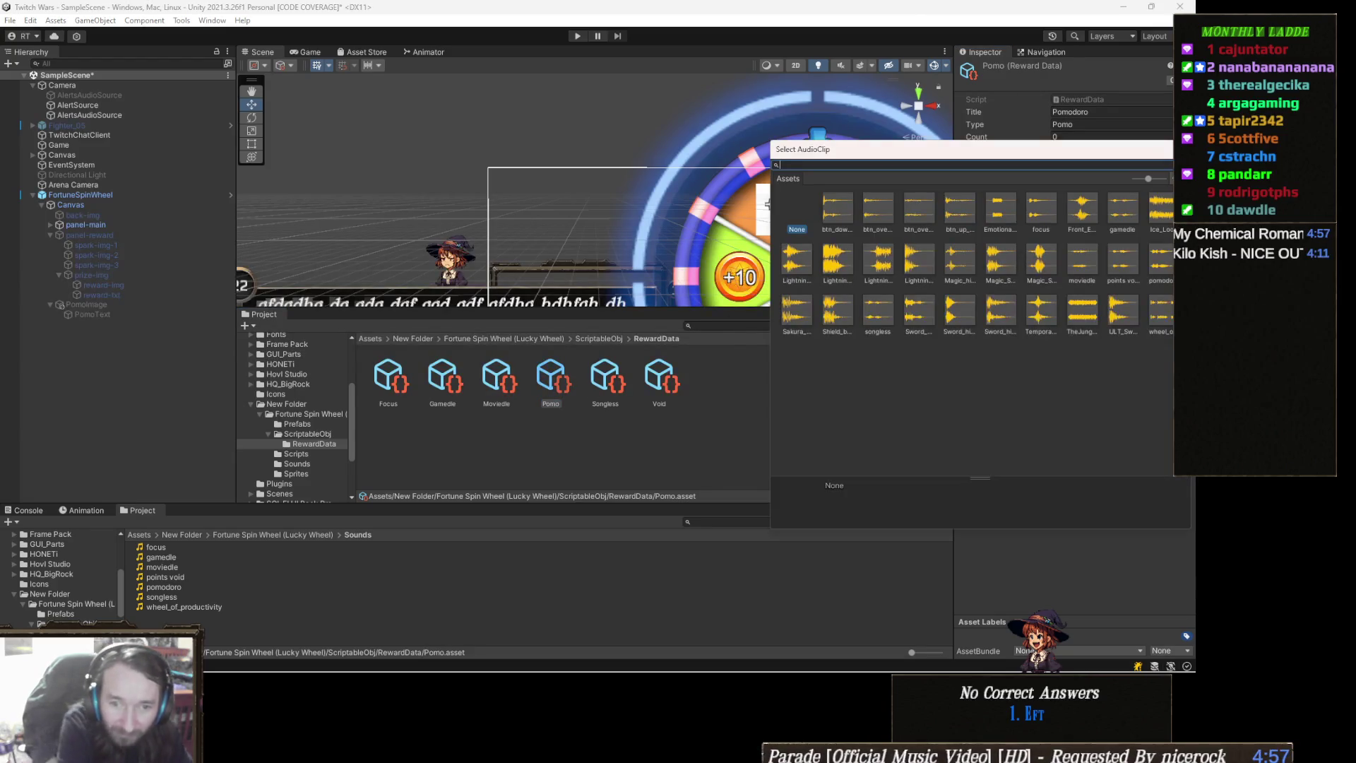
text(pomodo)
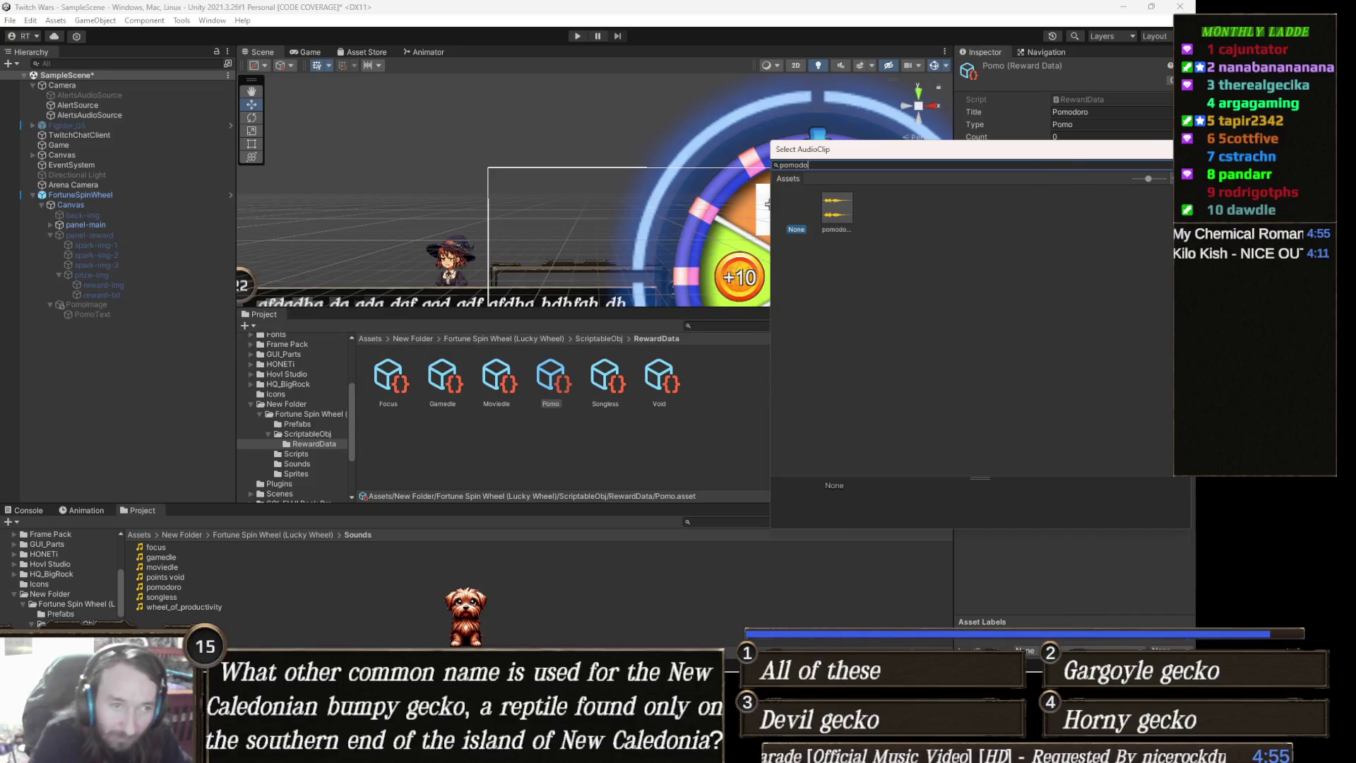
double_click(834, 216)
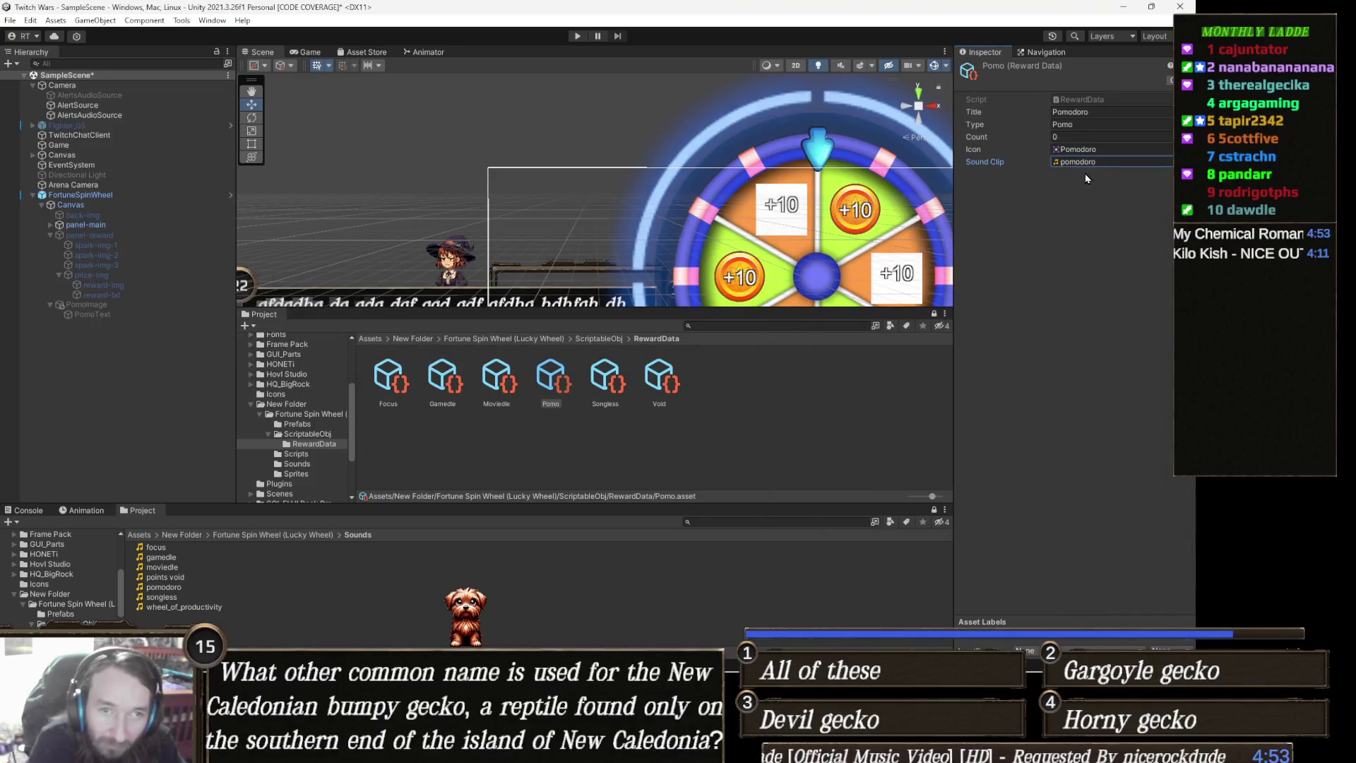
Assign the songless clip as the Songless reward's Sound Clip
click(612, 382)
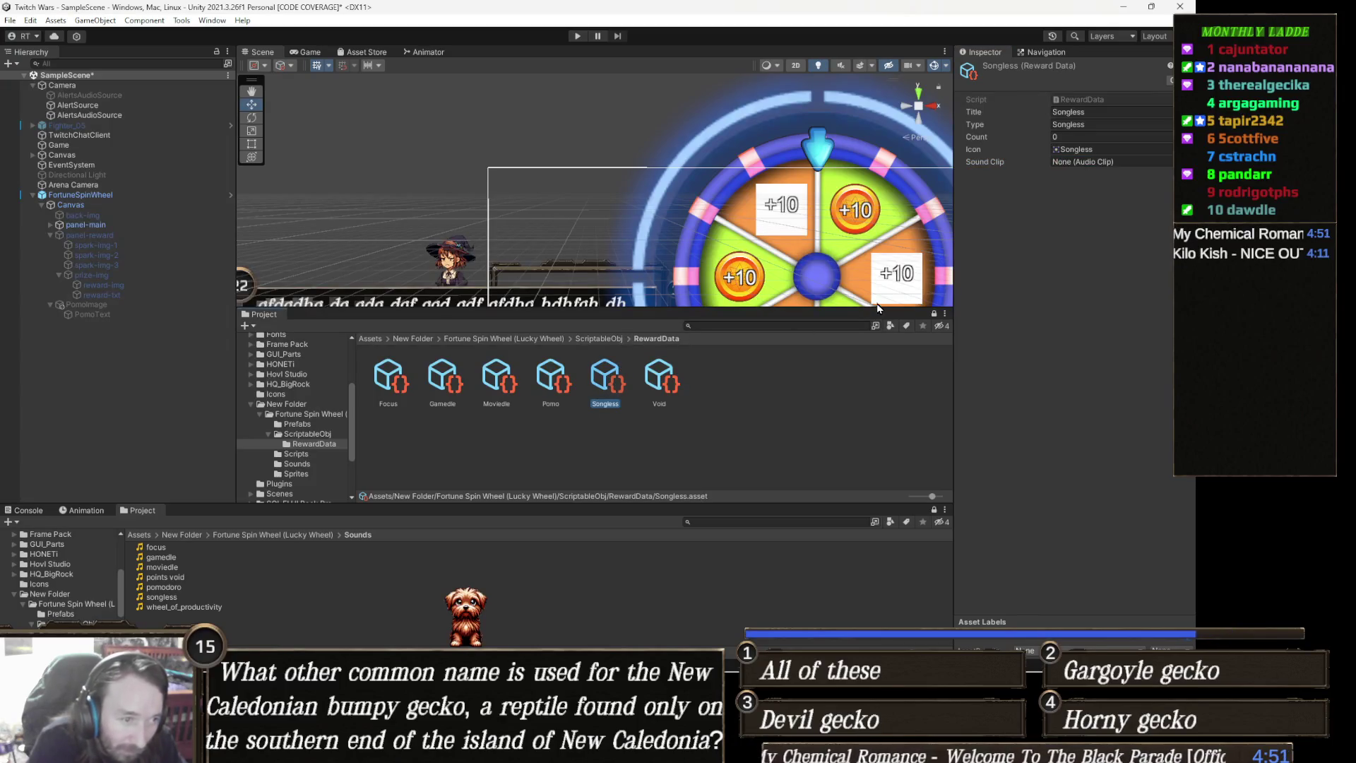
click(1165, 162)
text(son)
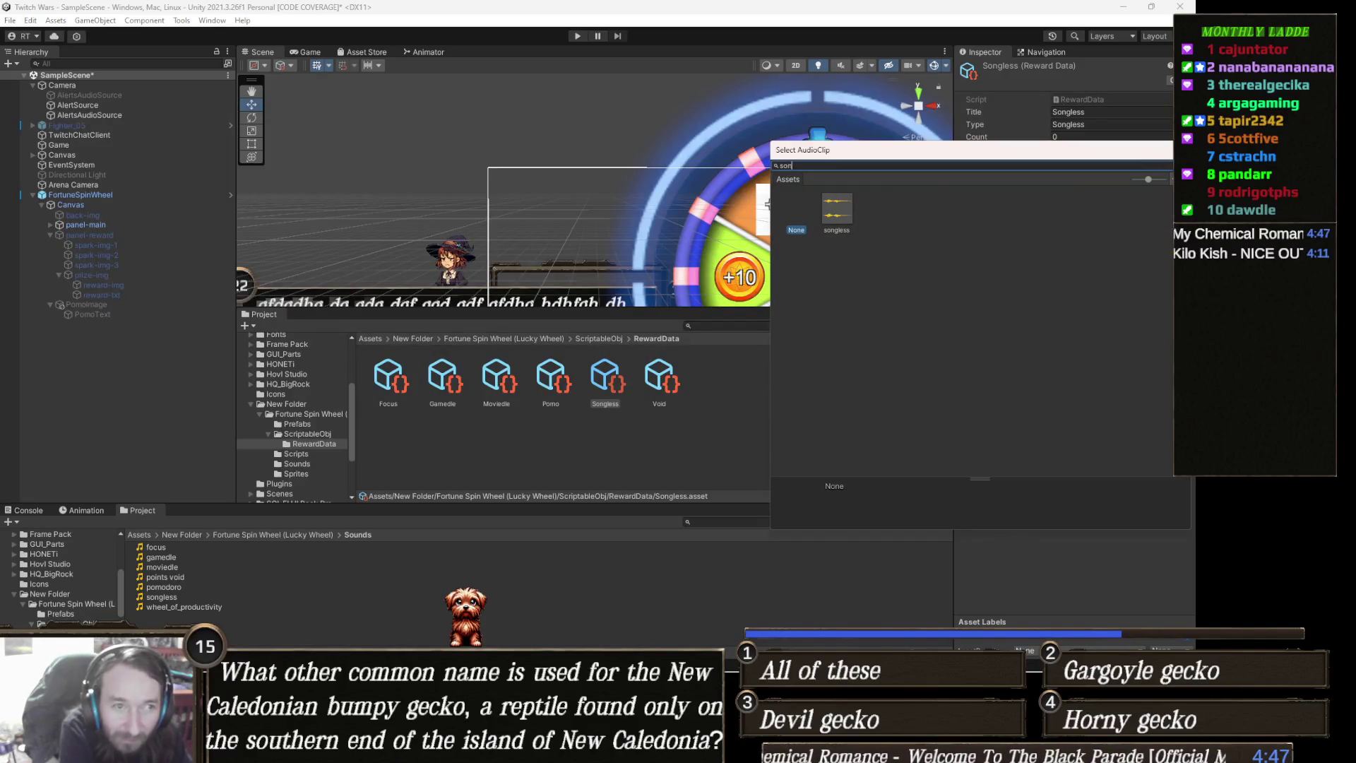
double_click(837, 209)
Assign the points void clip as the Void reward's Sound Clip
click(659, 380)
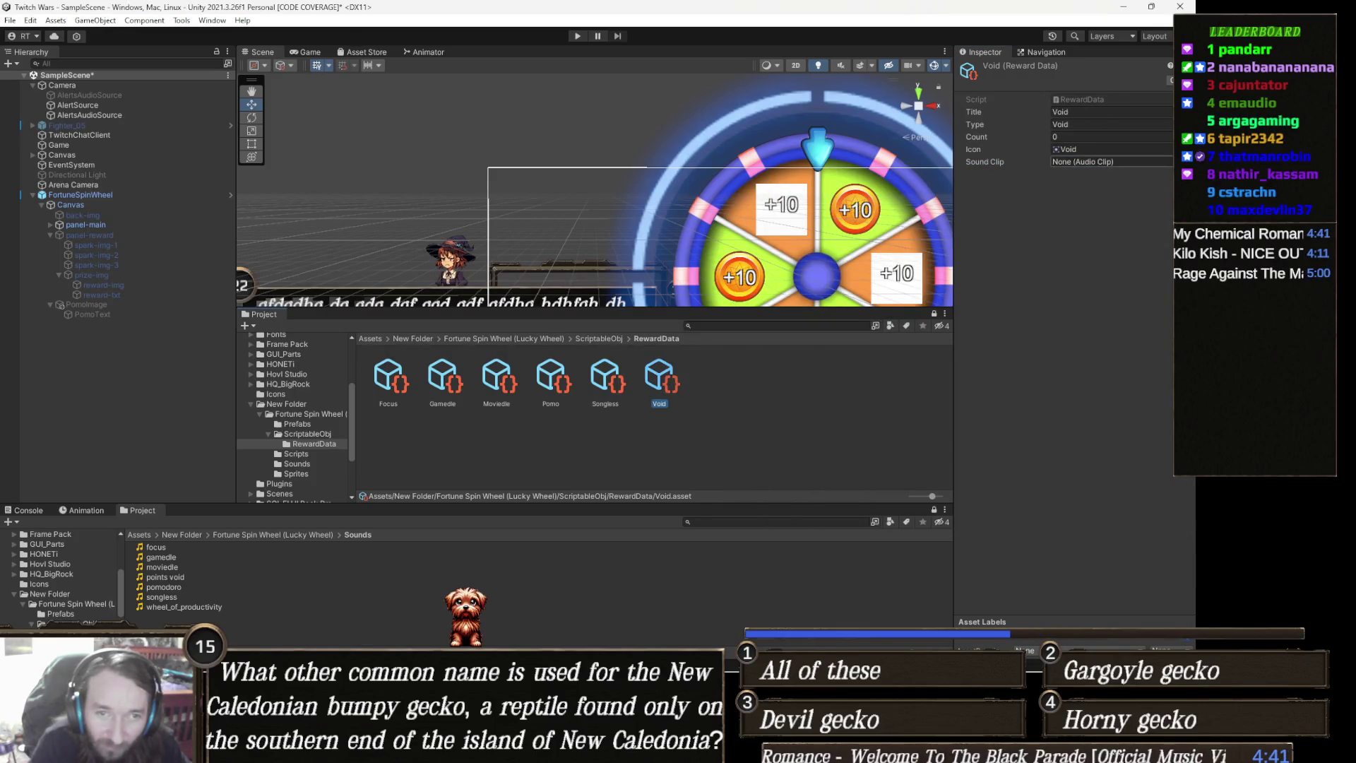
click(1187, 162)
text(oid)
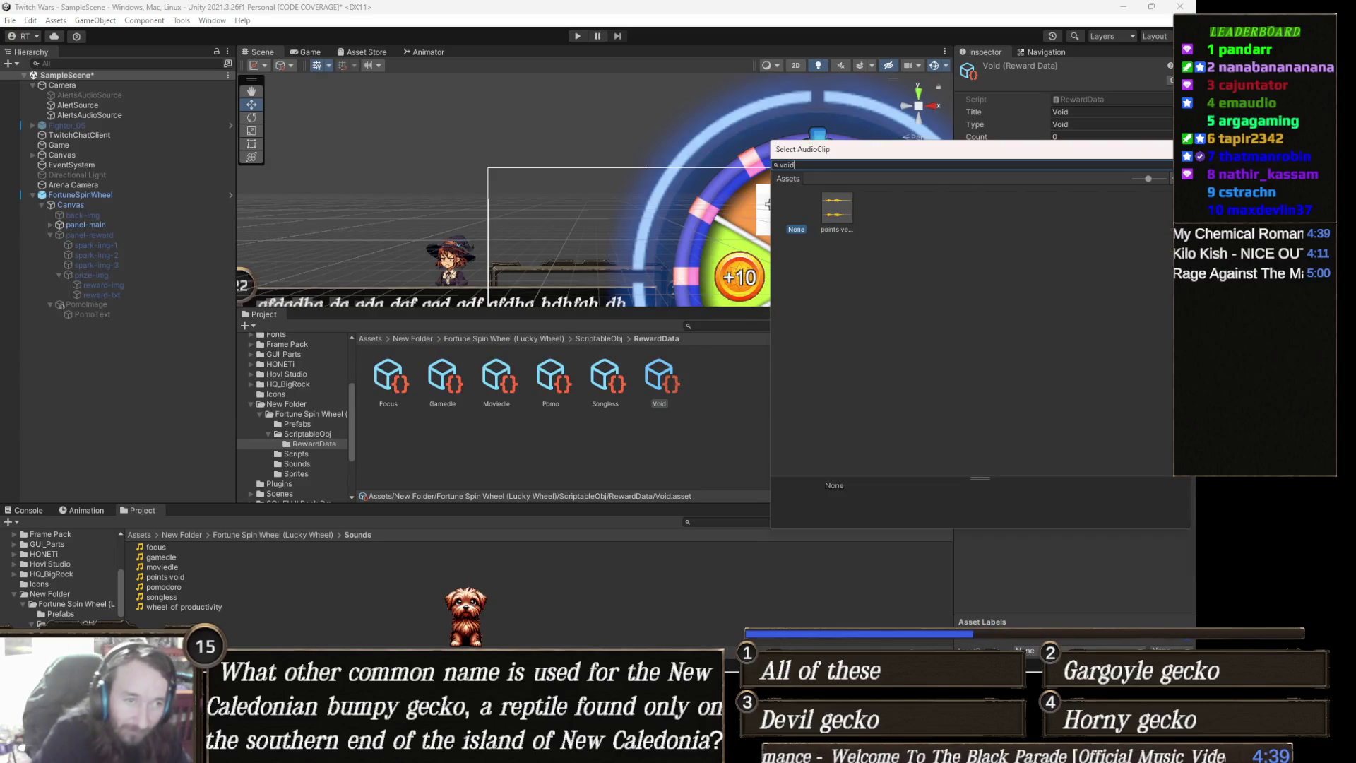
double_click(847, 209)
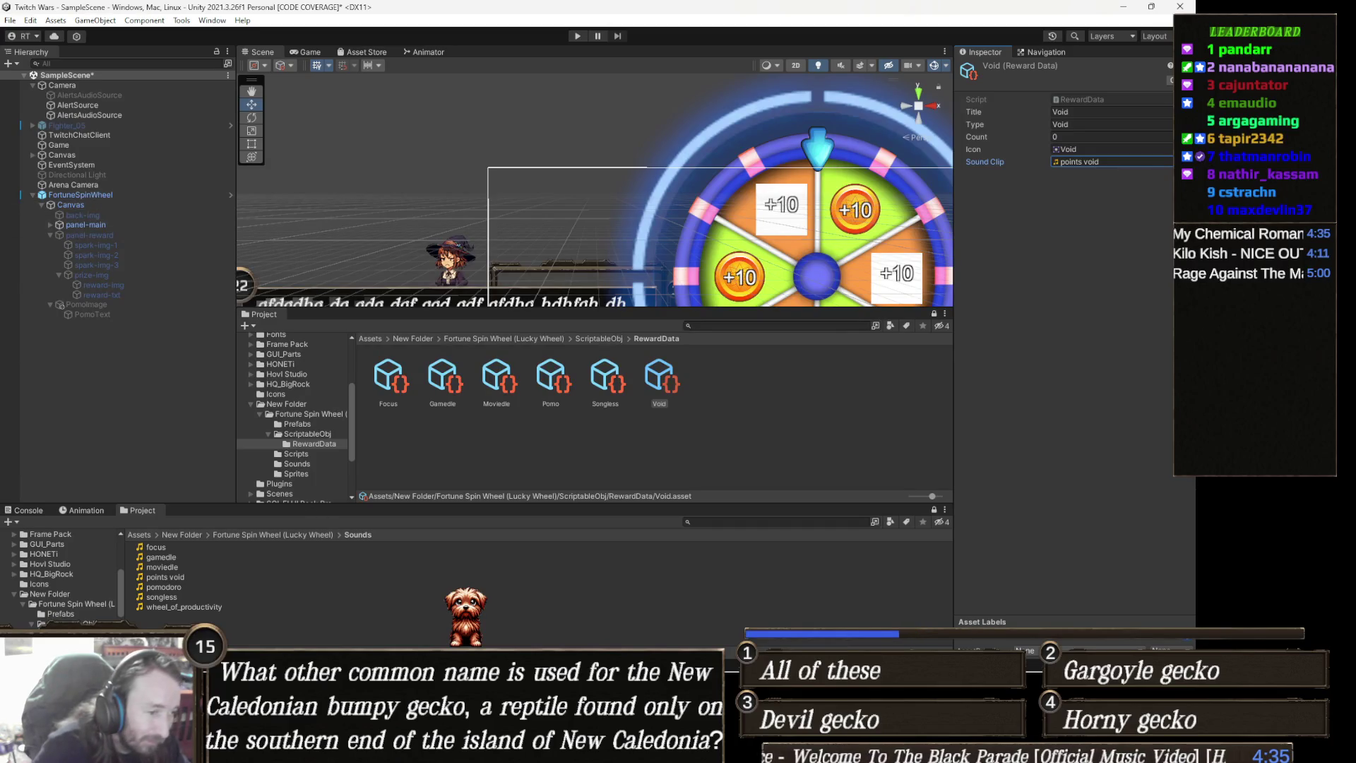
mouse_move(551, 749)
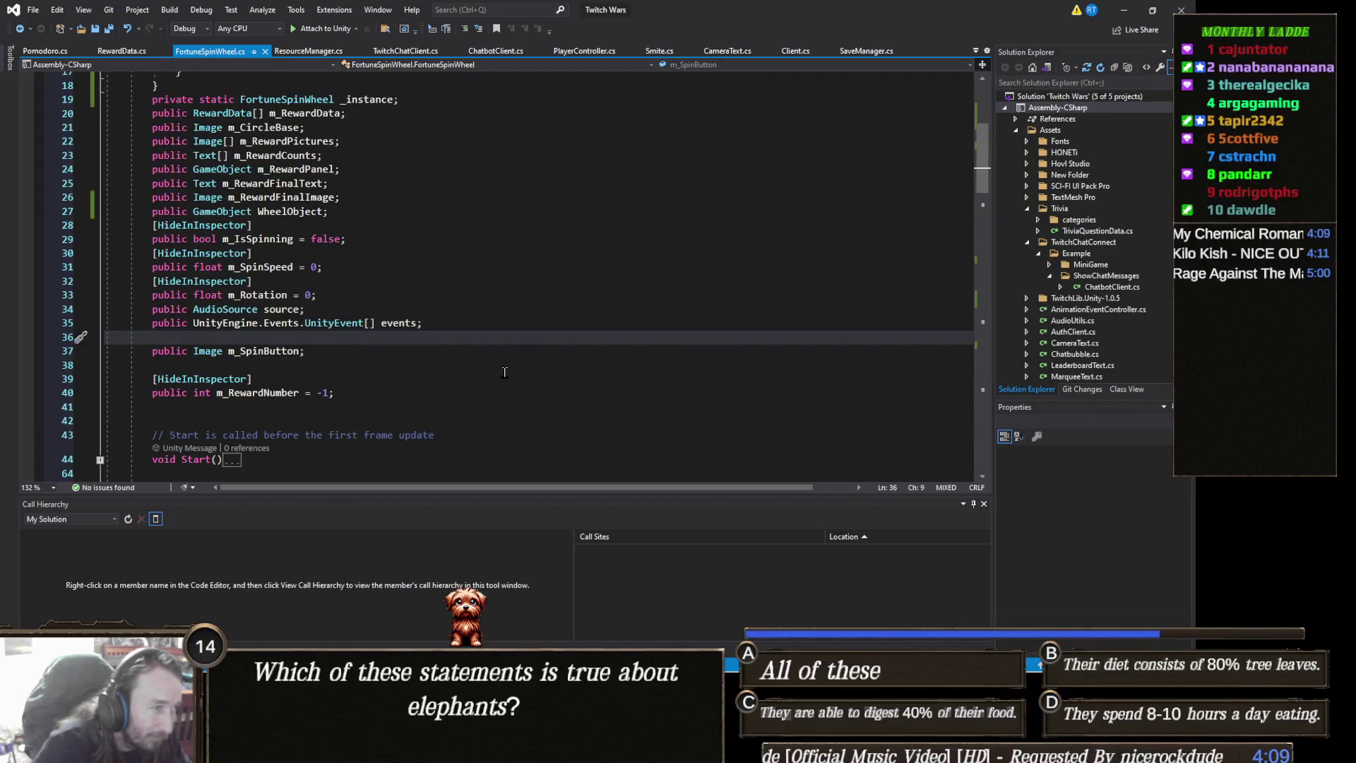
Declare a 'public AudioClip wheelStartClip;' field above the events declaration
key(Up)
key(Home)
key(Return)
key(Up)
text(pu)
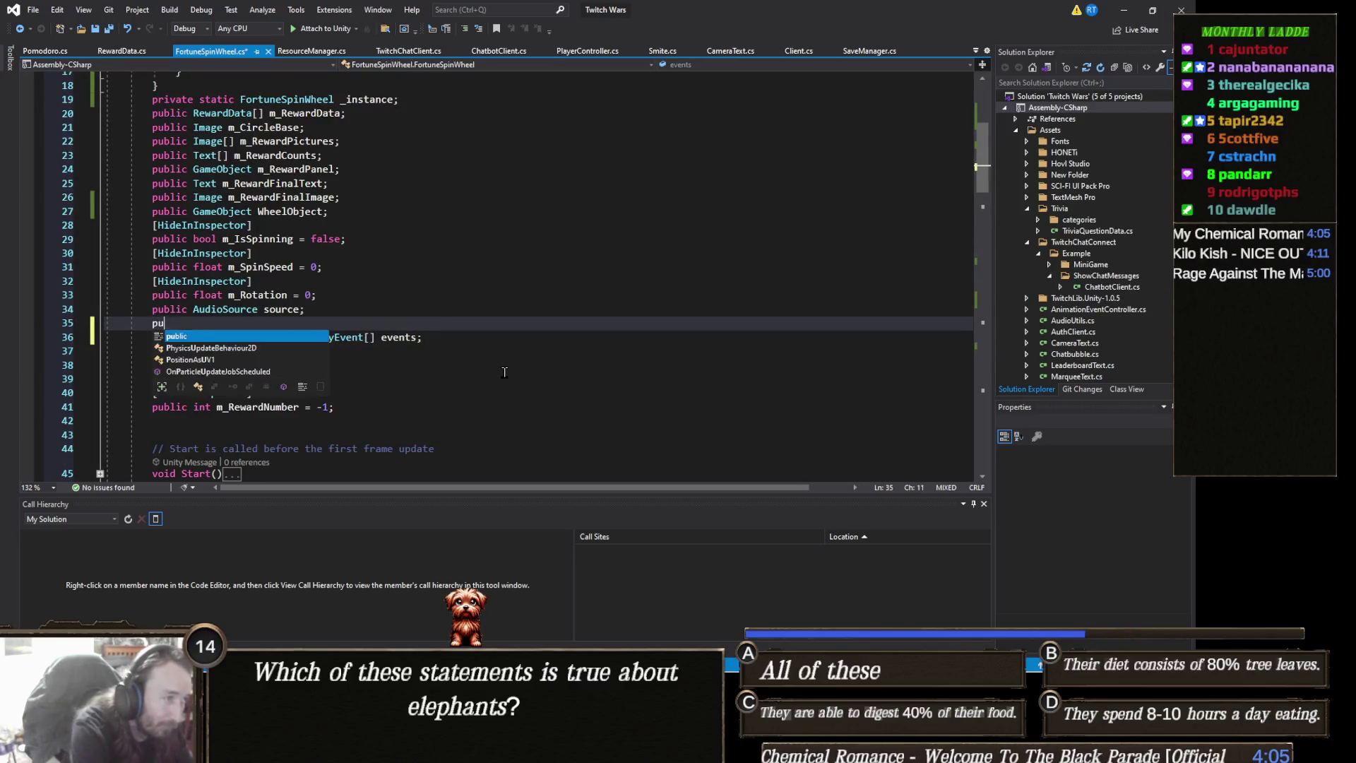
text(blic AudioCl)
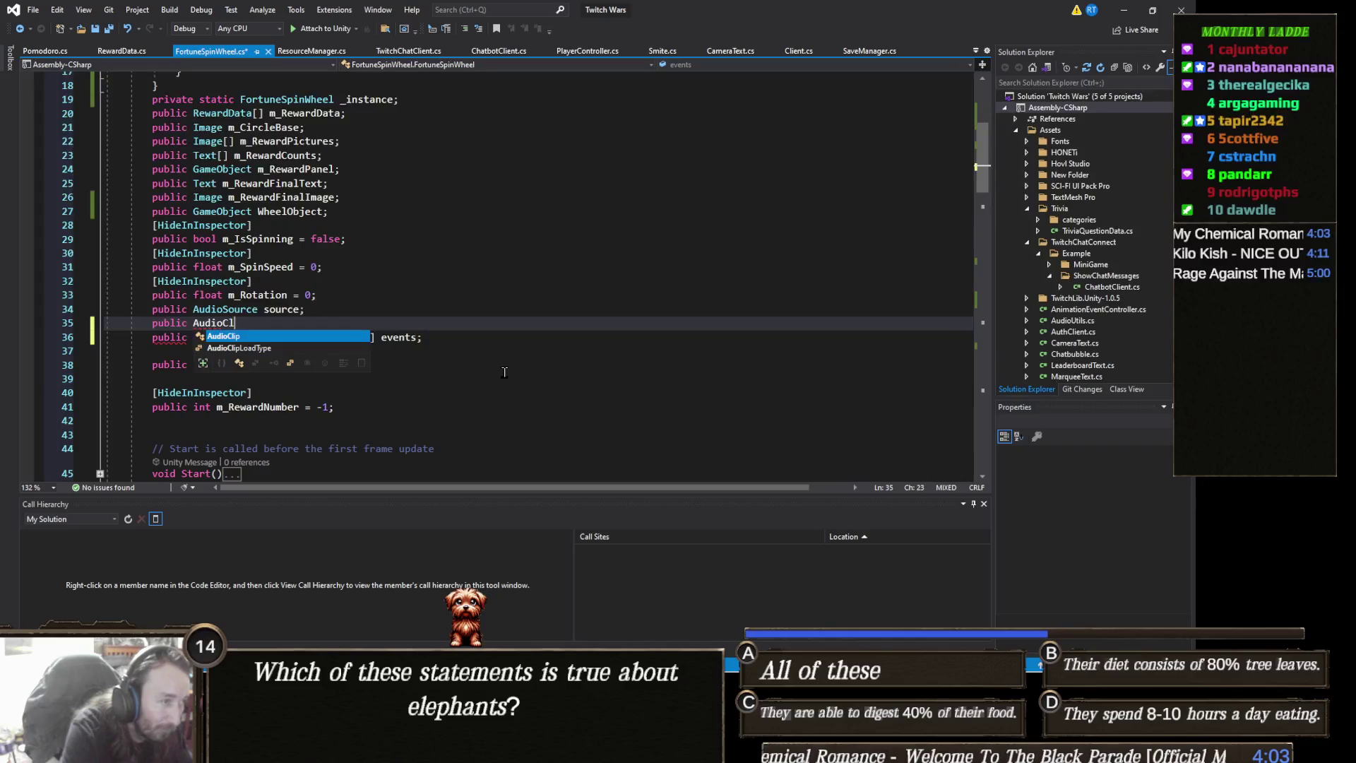
text(ip wheelStartClip;)
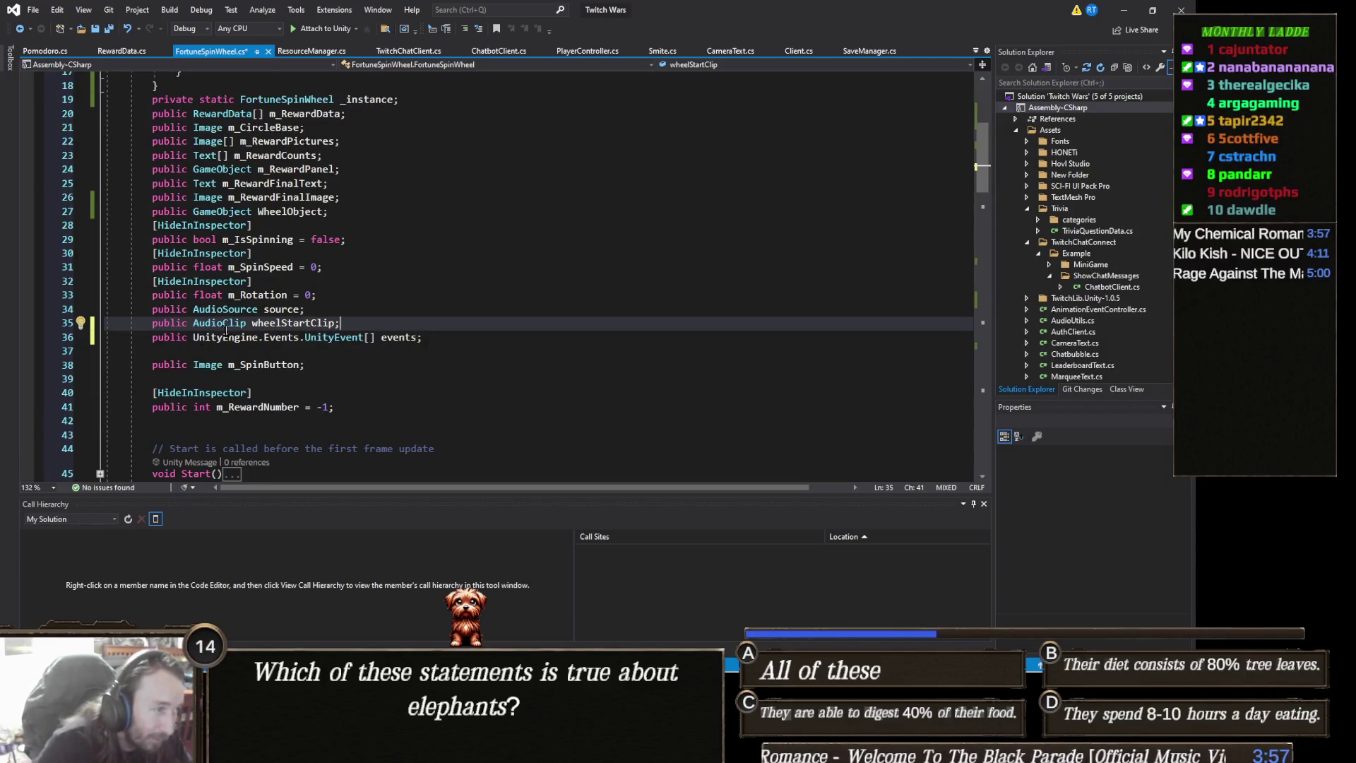
key(Left)
Add source.PlayOneShot(wheelStartClip); after StartSpin() in StartWheel and save the script
scroll(481, 381, down, 4)
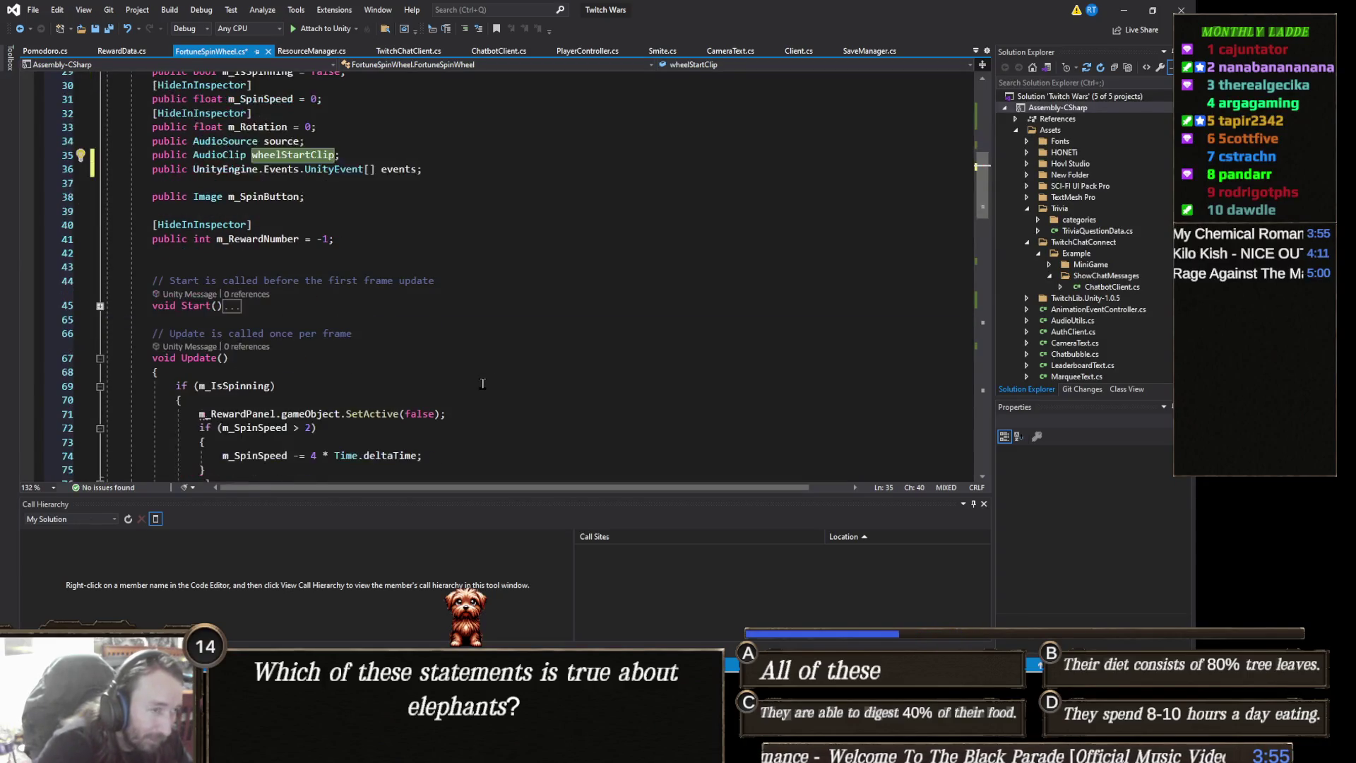
scroll(481, 382, down, 6)
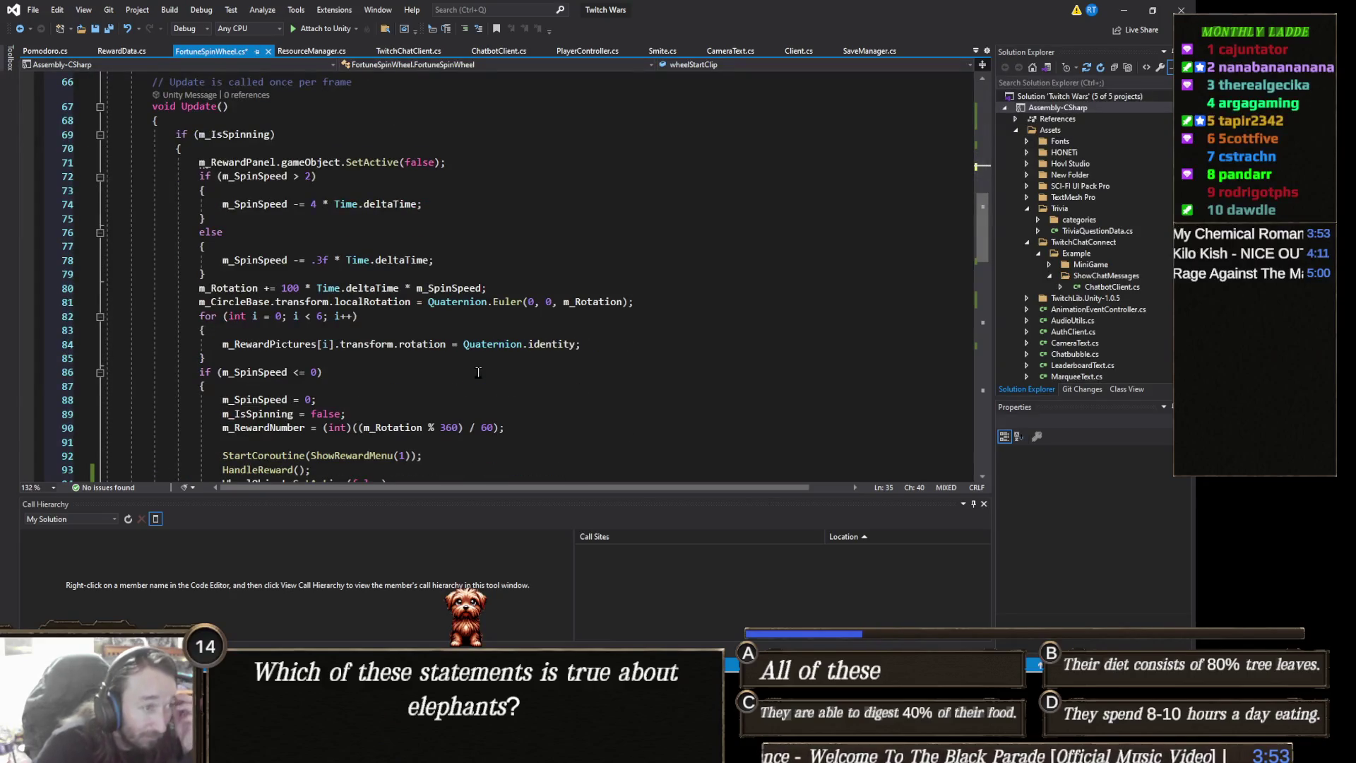
scroll(252, 358, up, 3)
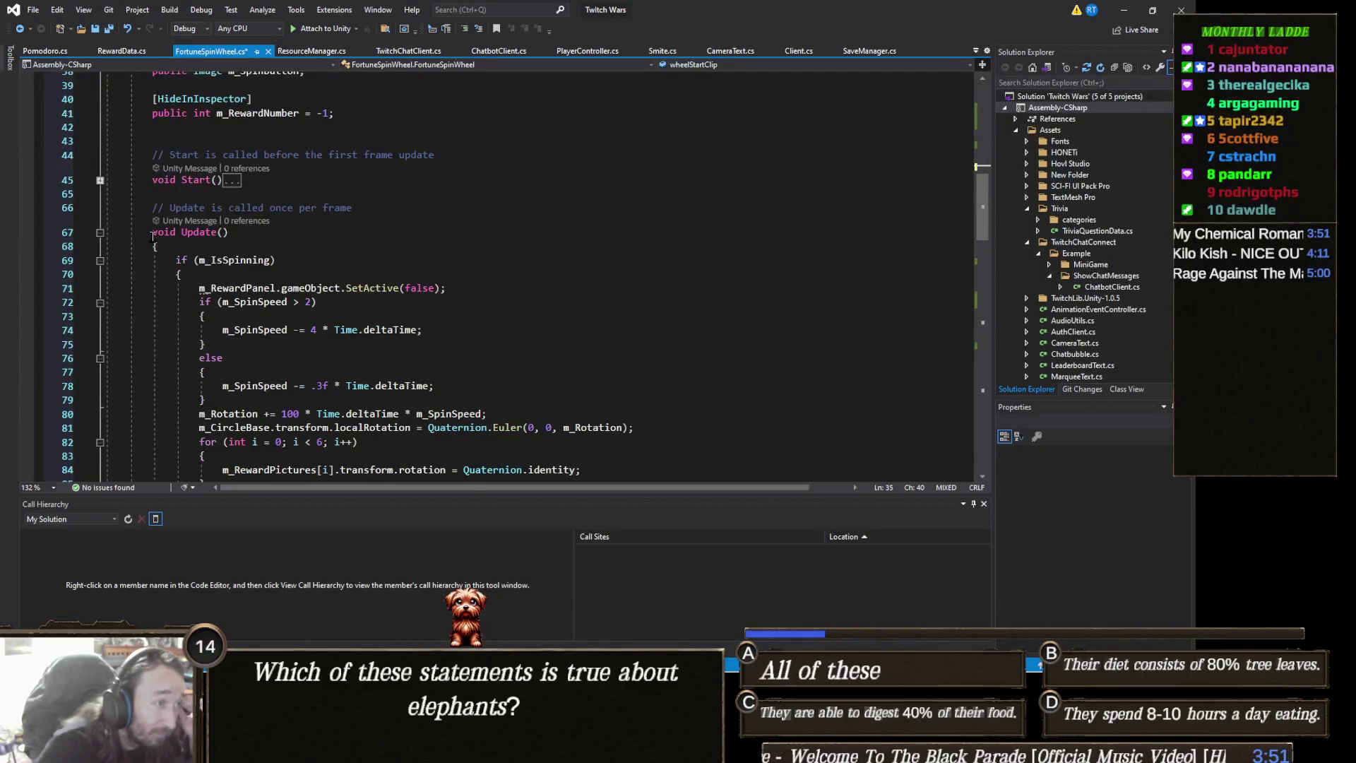
click(100, 233)
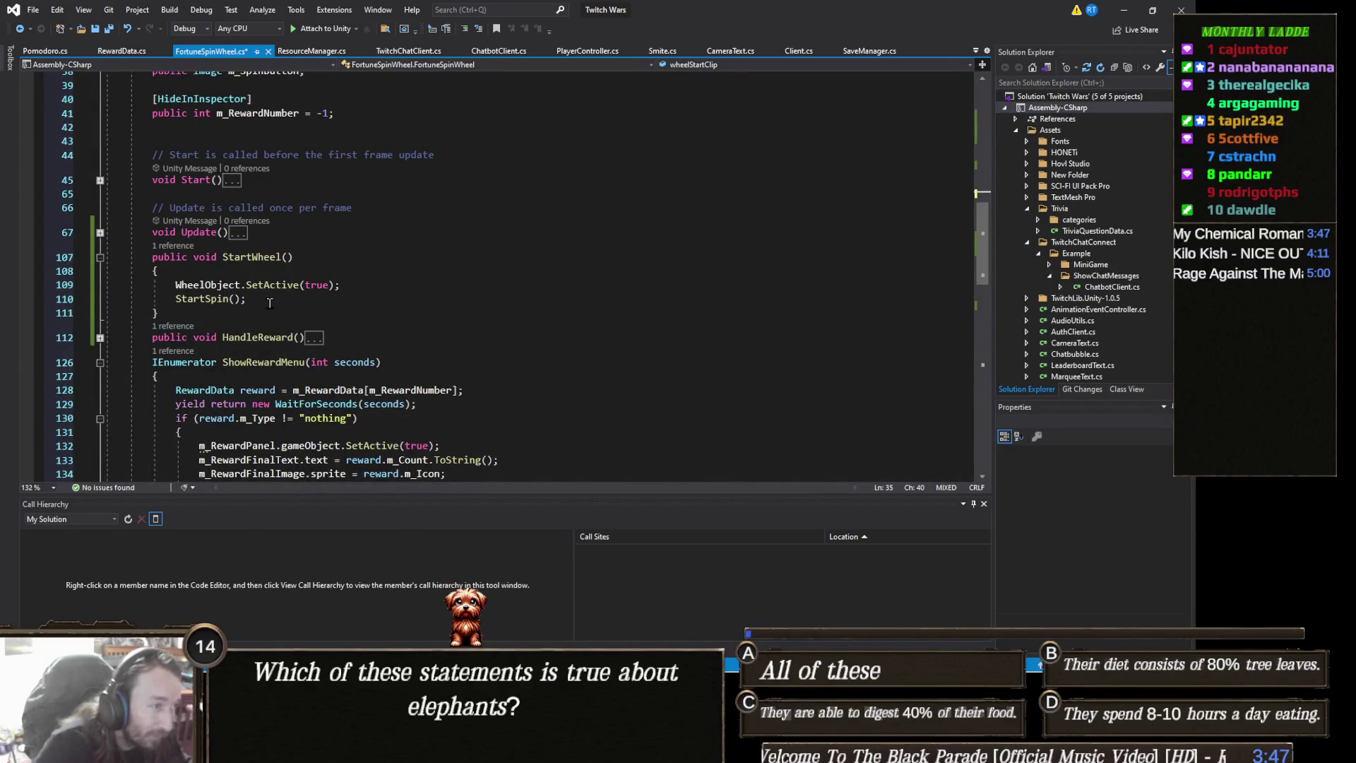
click(316, 299)
key(Return)
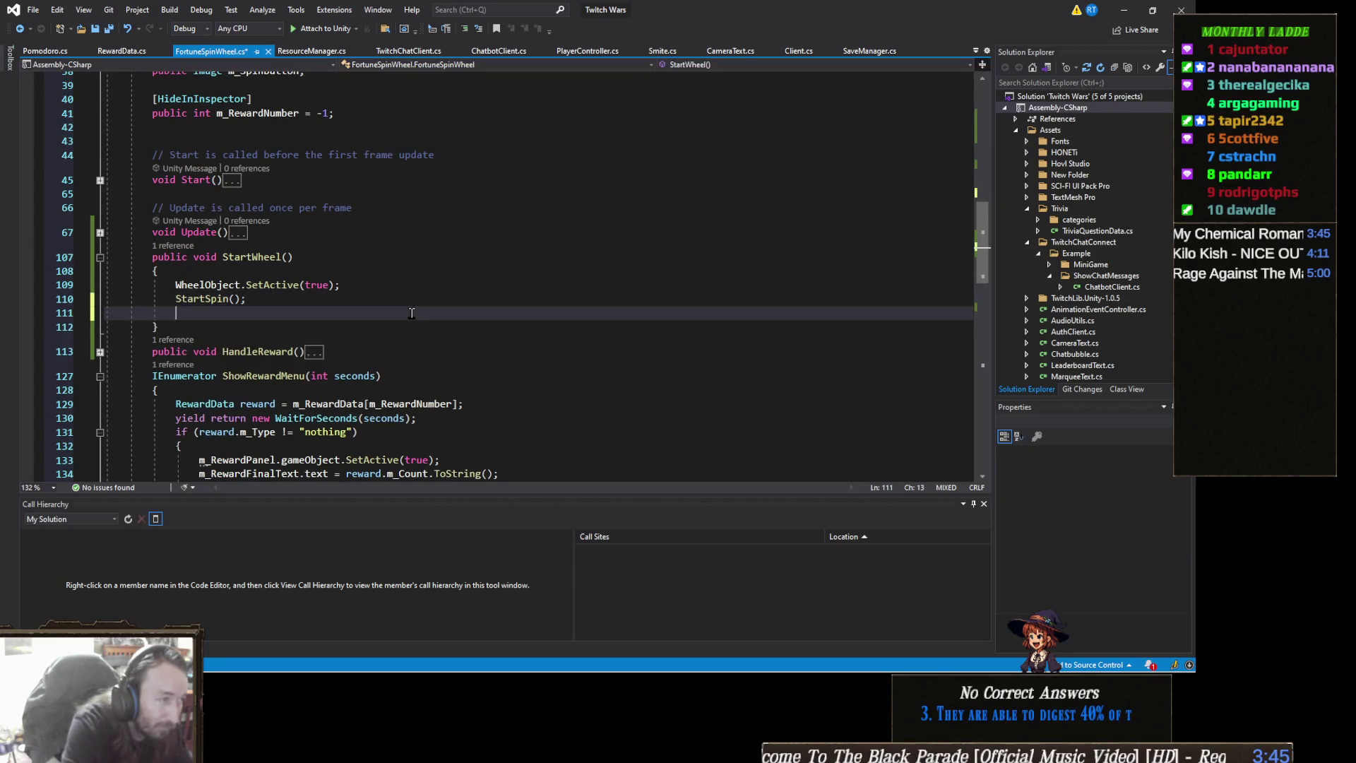
text(source.PlayOneShot()
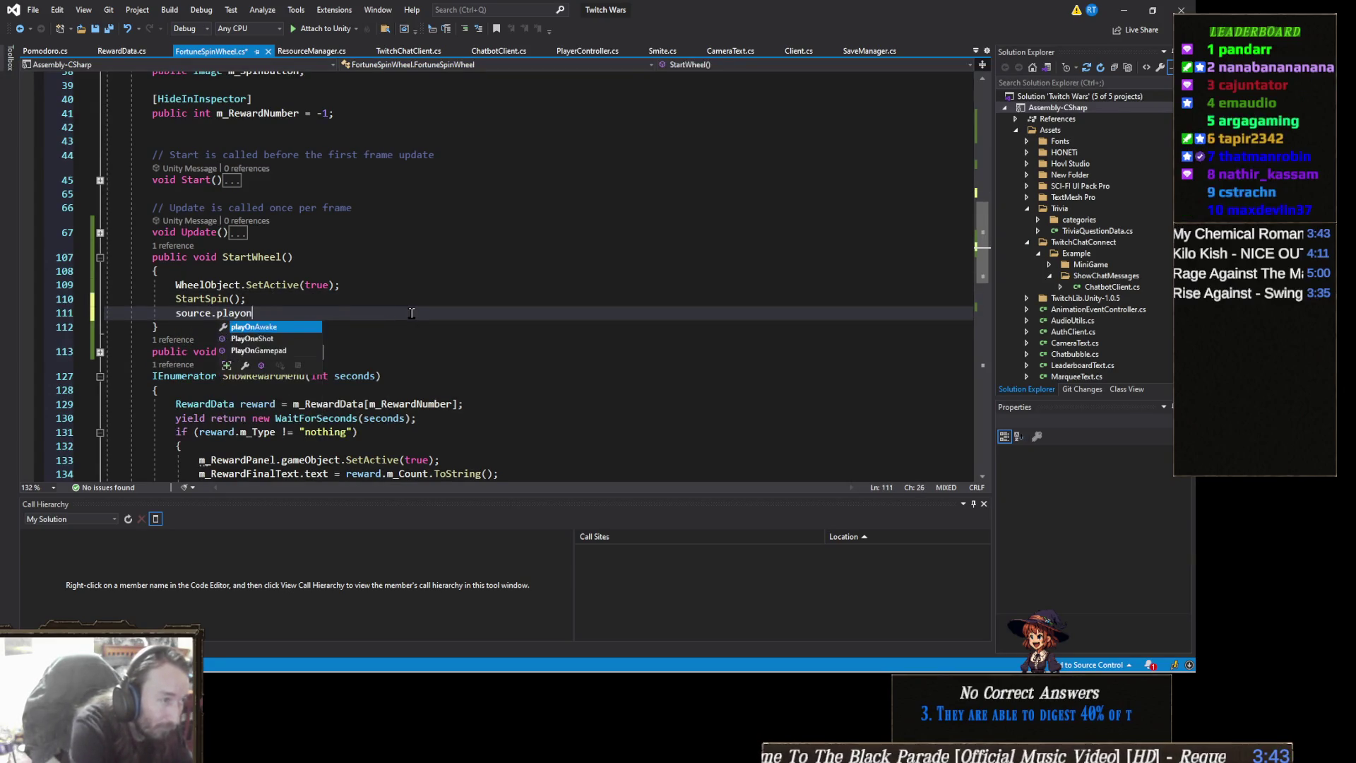
text(wheelsta)
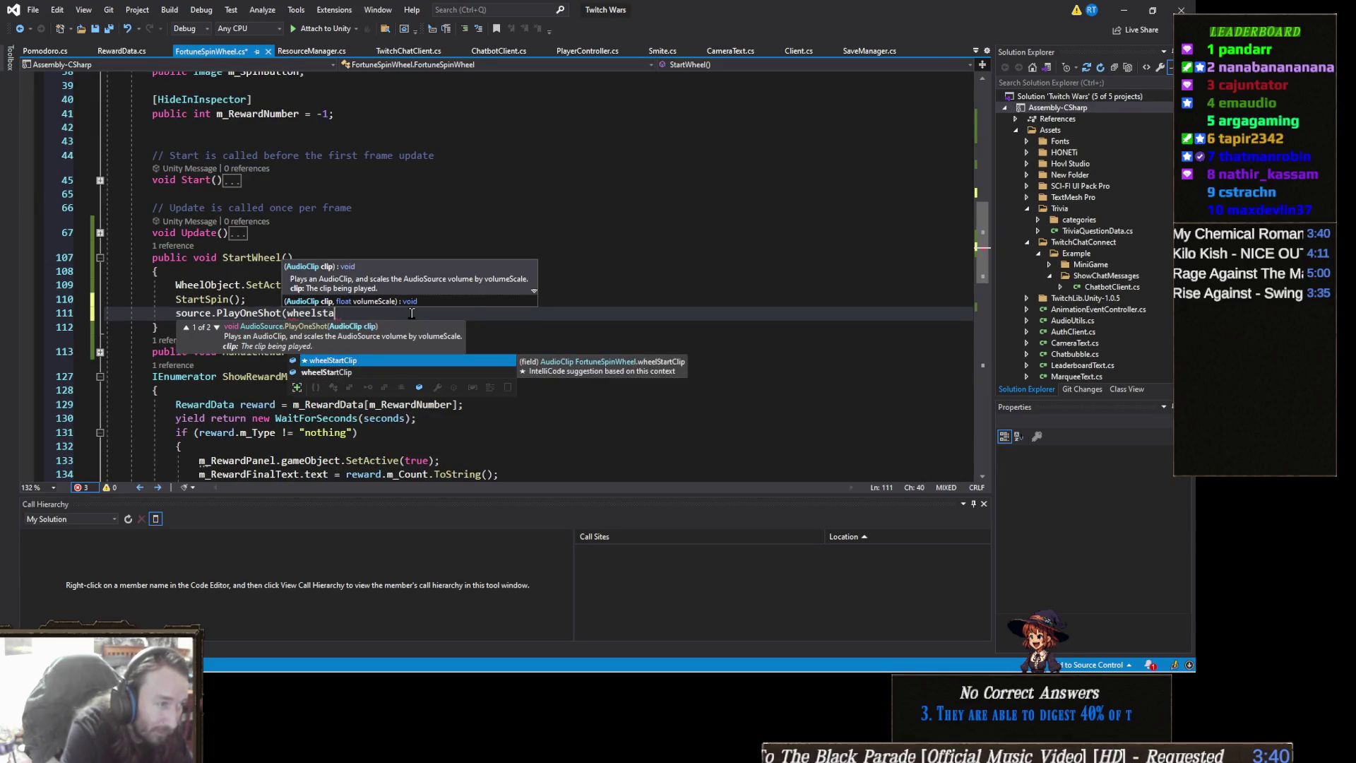
key(Tab)
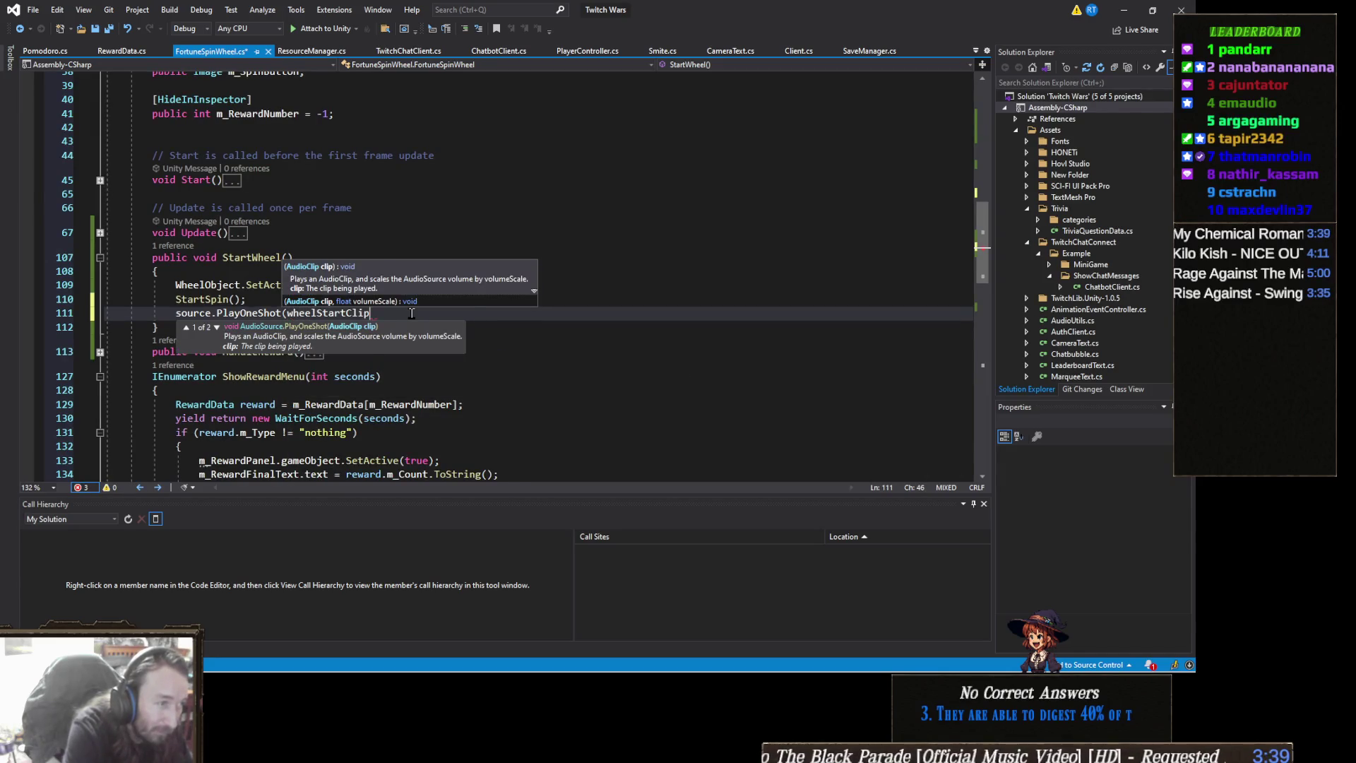
text();)
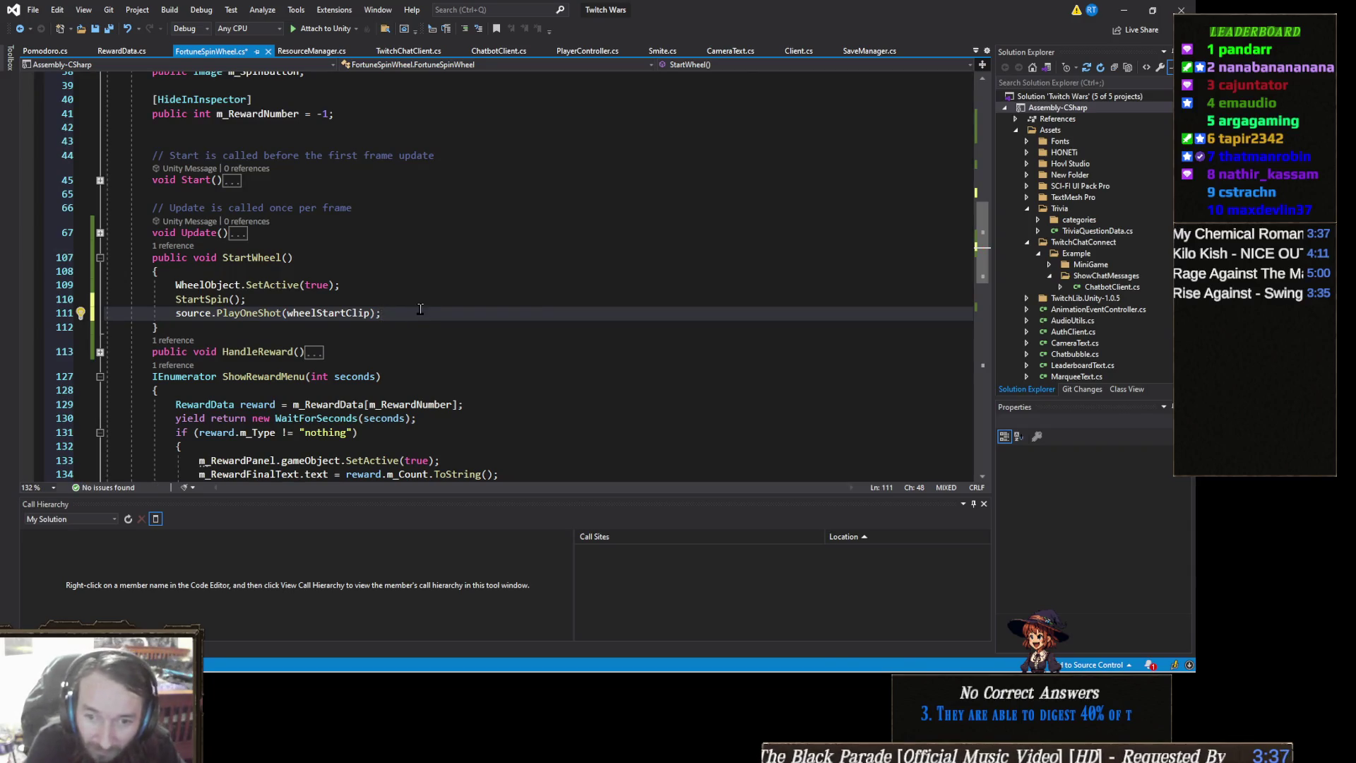
key(ctrl+s)
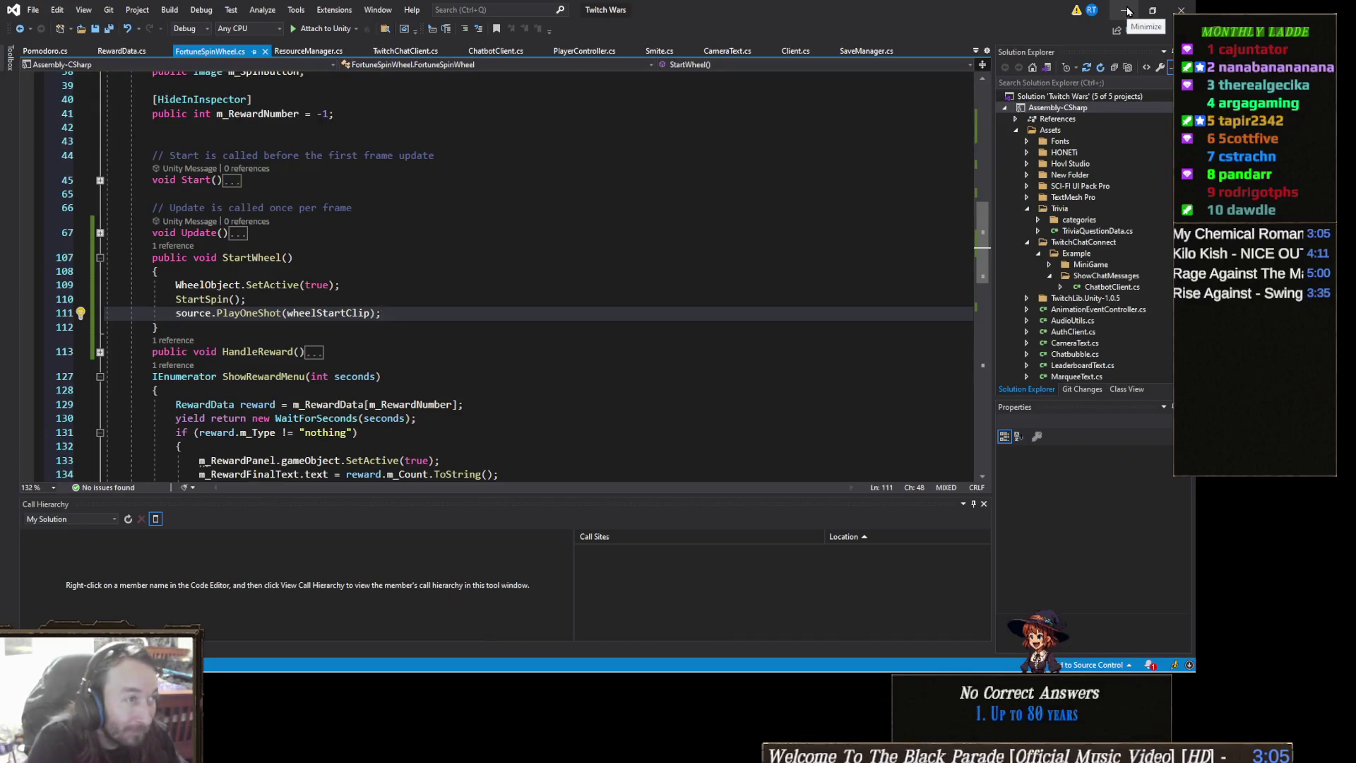
Back in Unity, select FortuneSpinWheel and open the picker for its empty Wheel Start Clip
click(1128, 11)
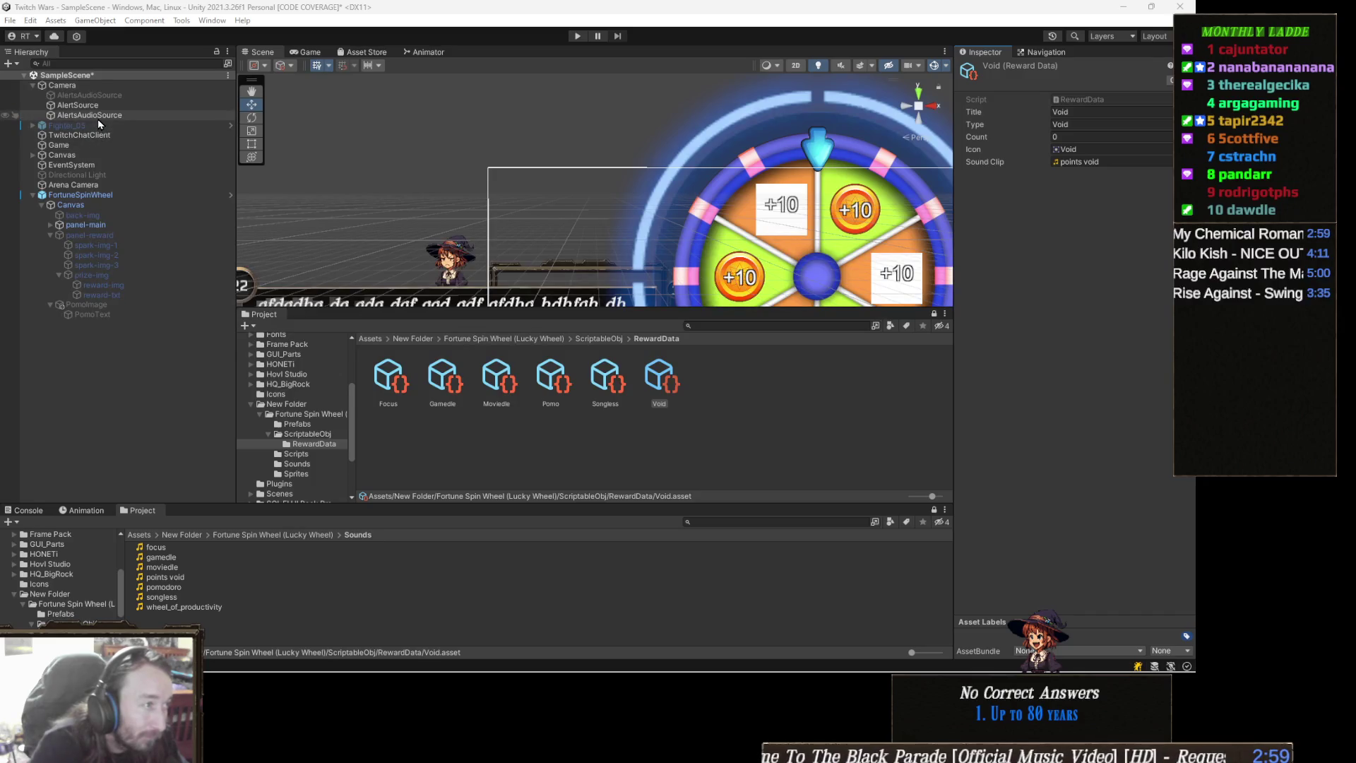
click(102, 155)
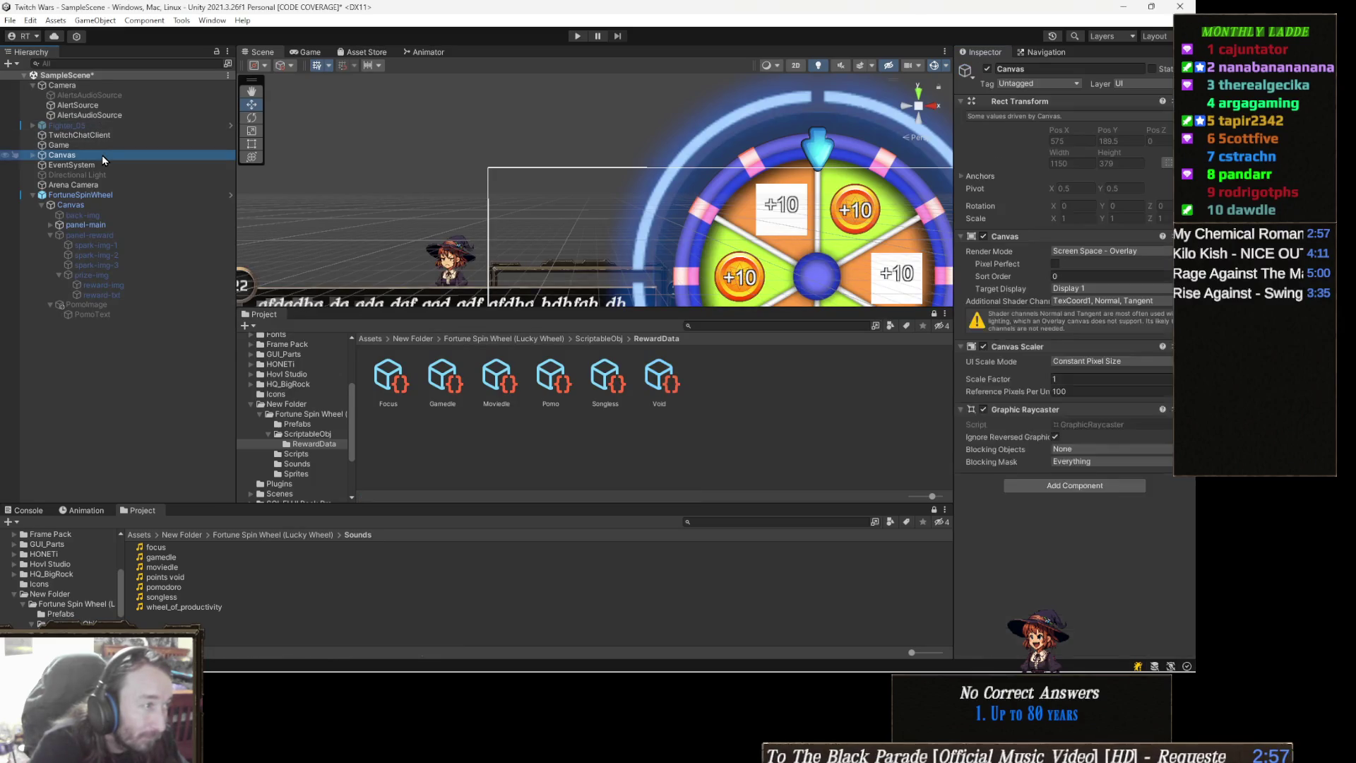
click(99, 137)
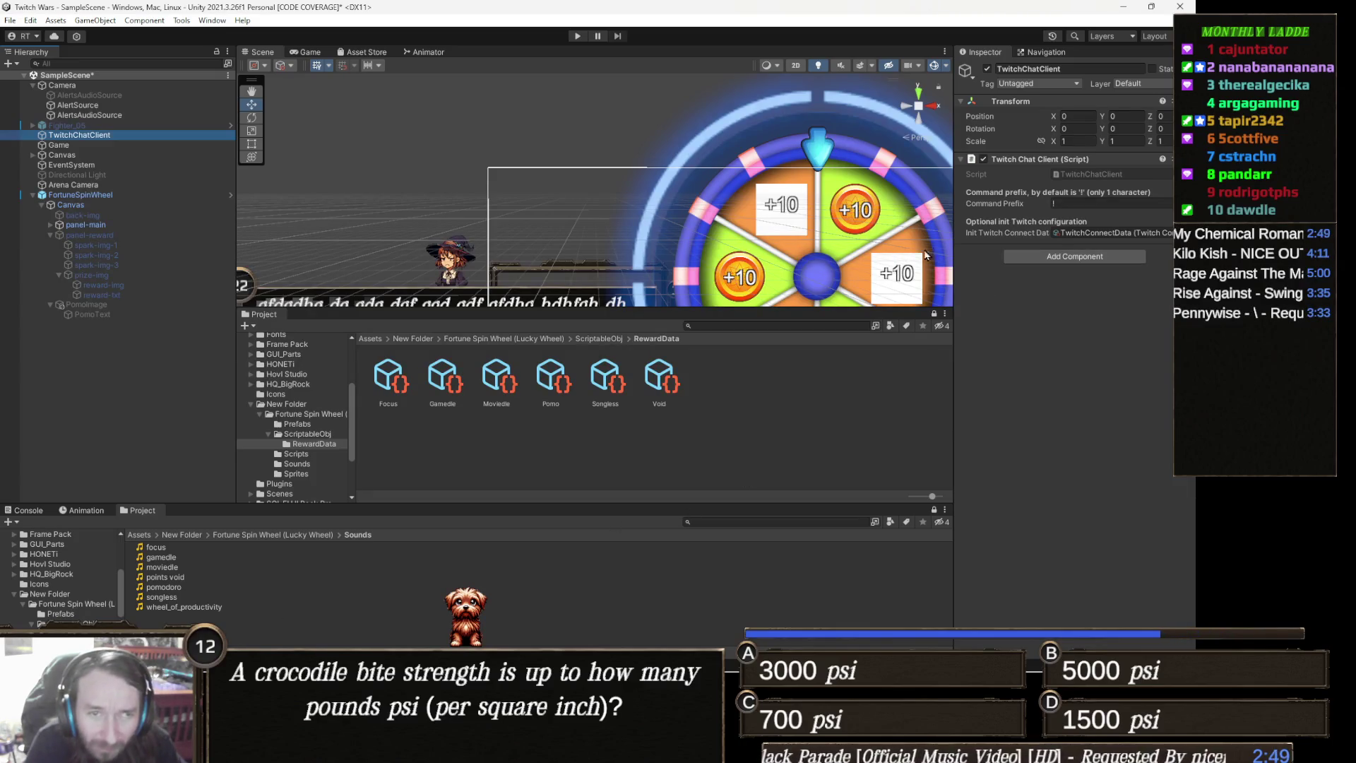
click(103, 196)
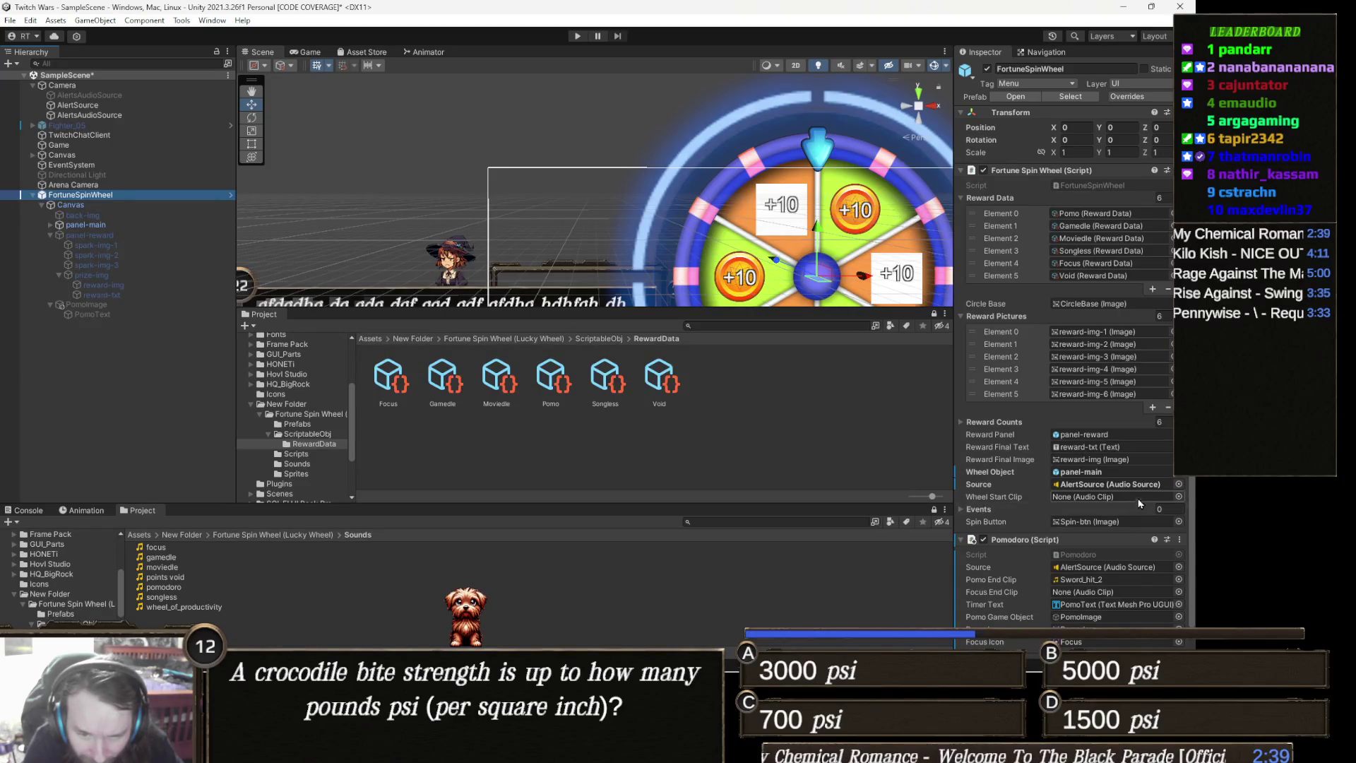
click(1178, 497)
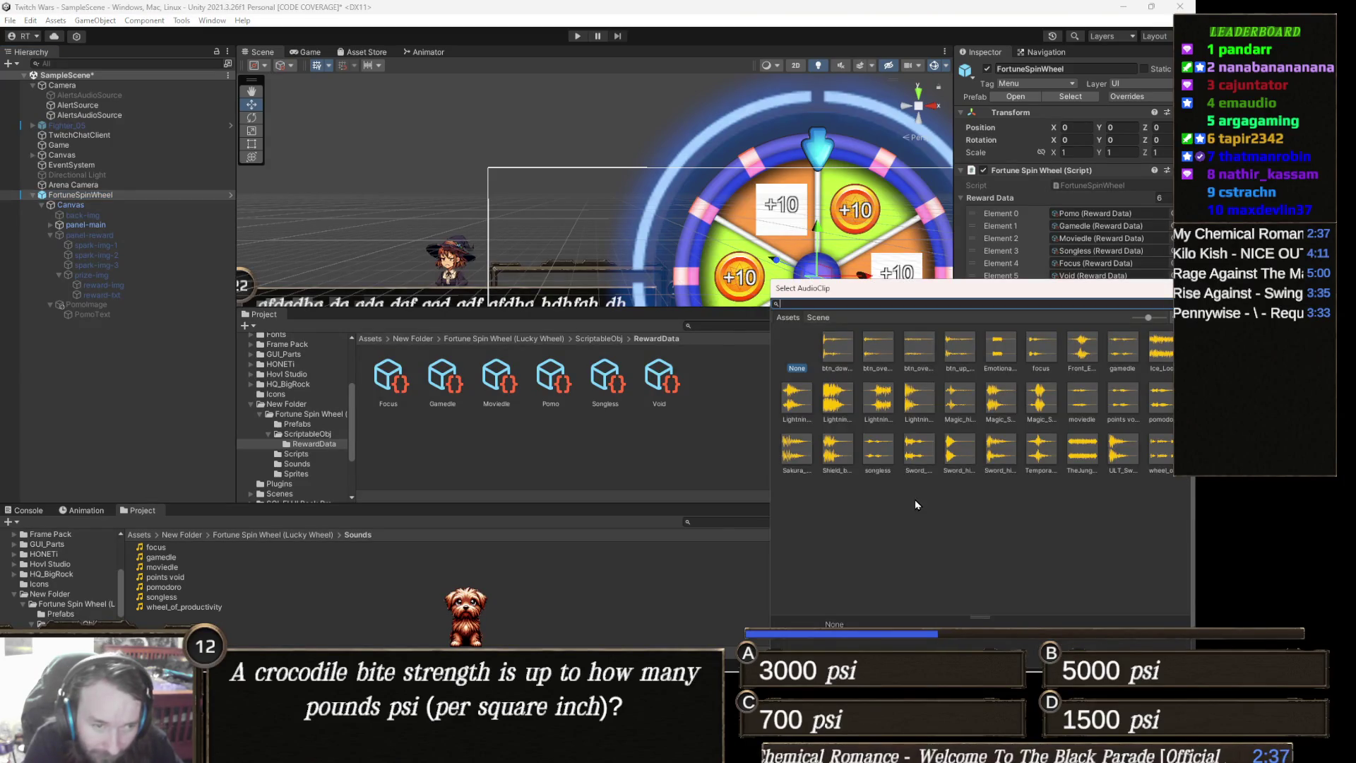
Assign the wheel_of_productivity clip as the FortuneSpinWheel's Wheel Start Clip
text(wh)
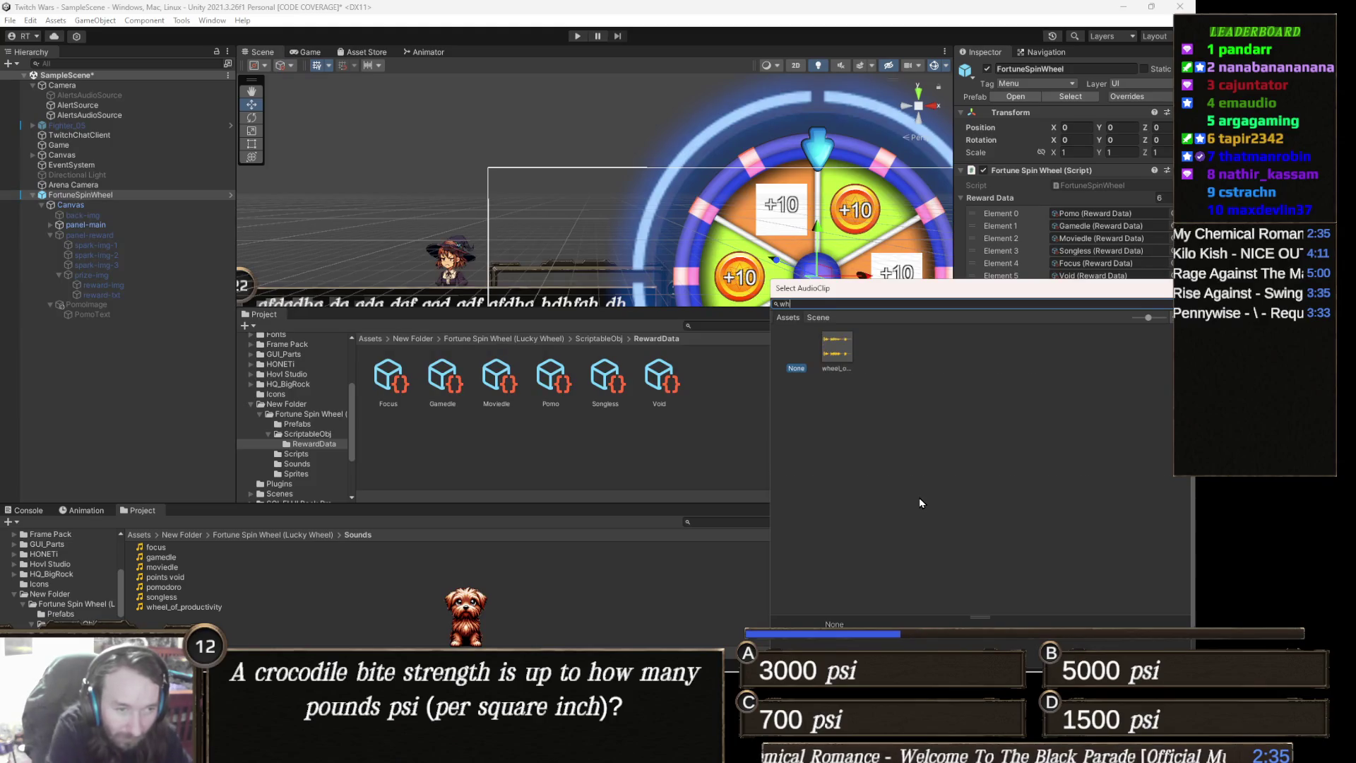
double_click(846, 346)
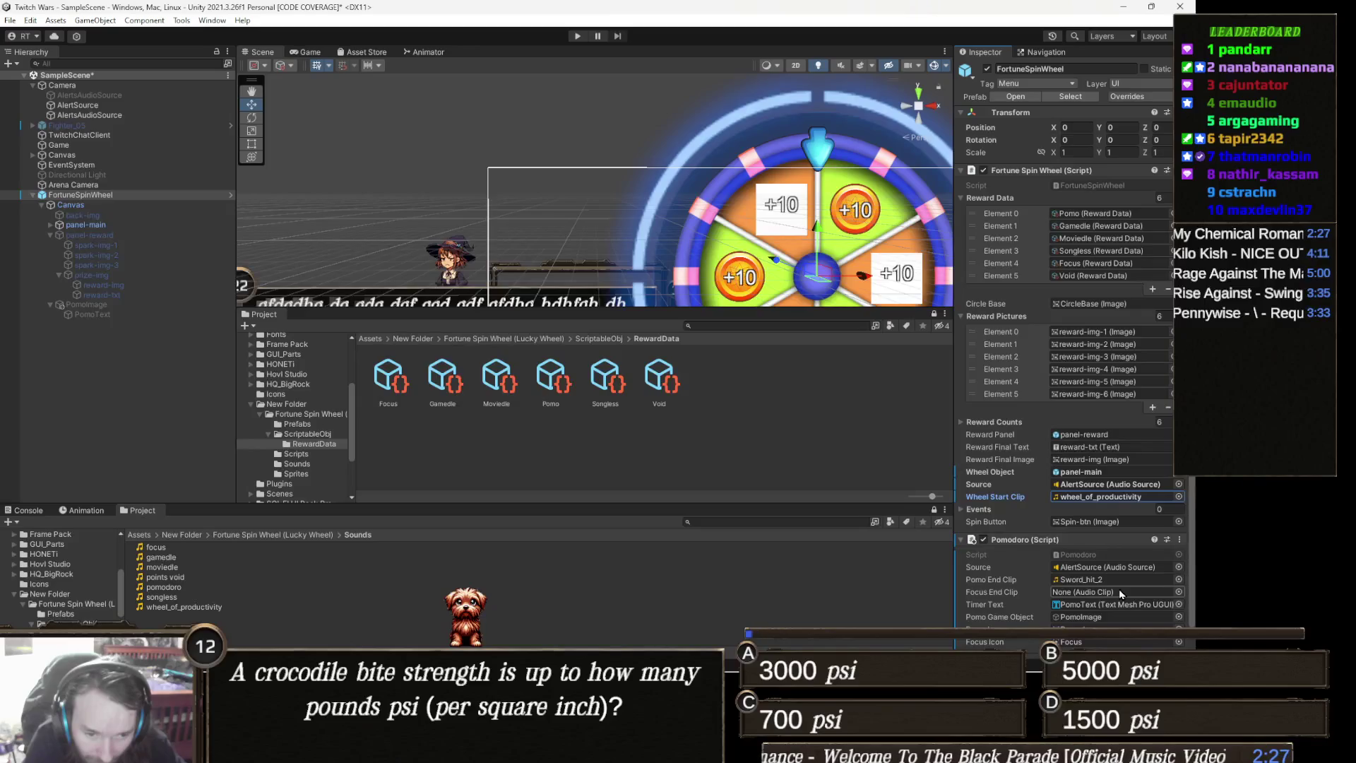
click(1178, 594)
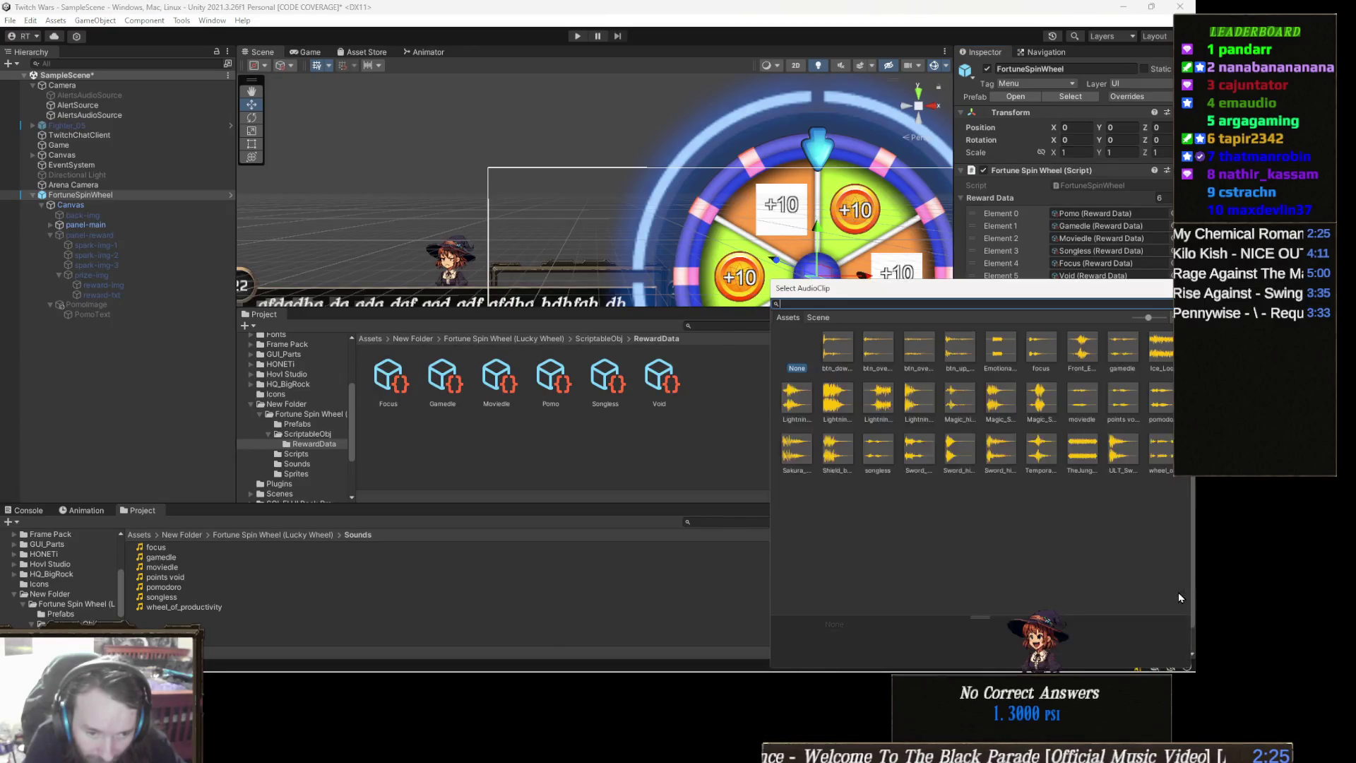
Audition the ULT_Sword, Sword_Cast_1, songless, btn_up and EmotionalDamage clips
click(1106, 460)
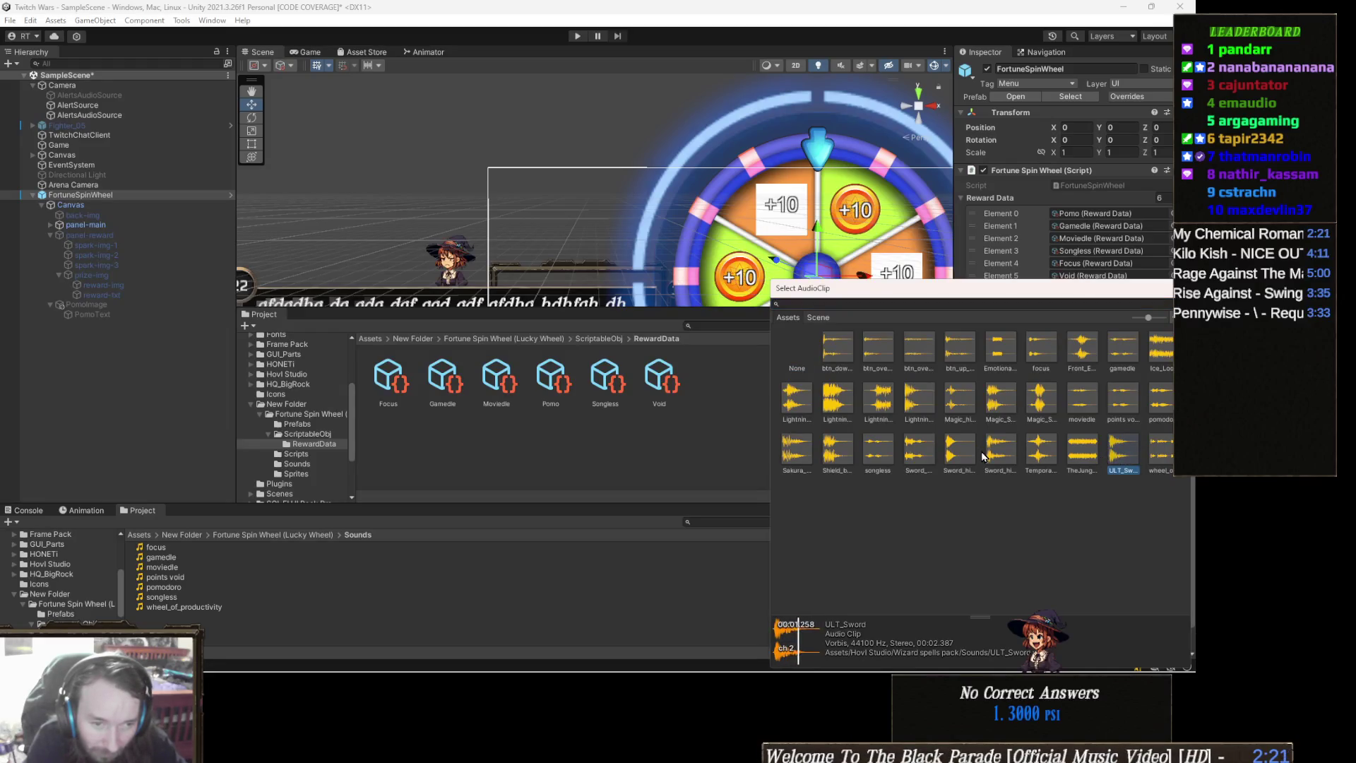
click(920, 456)
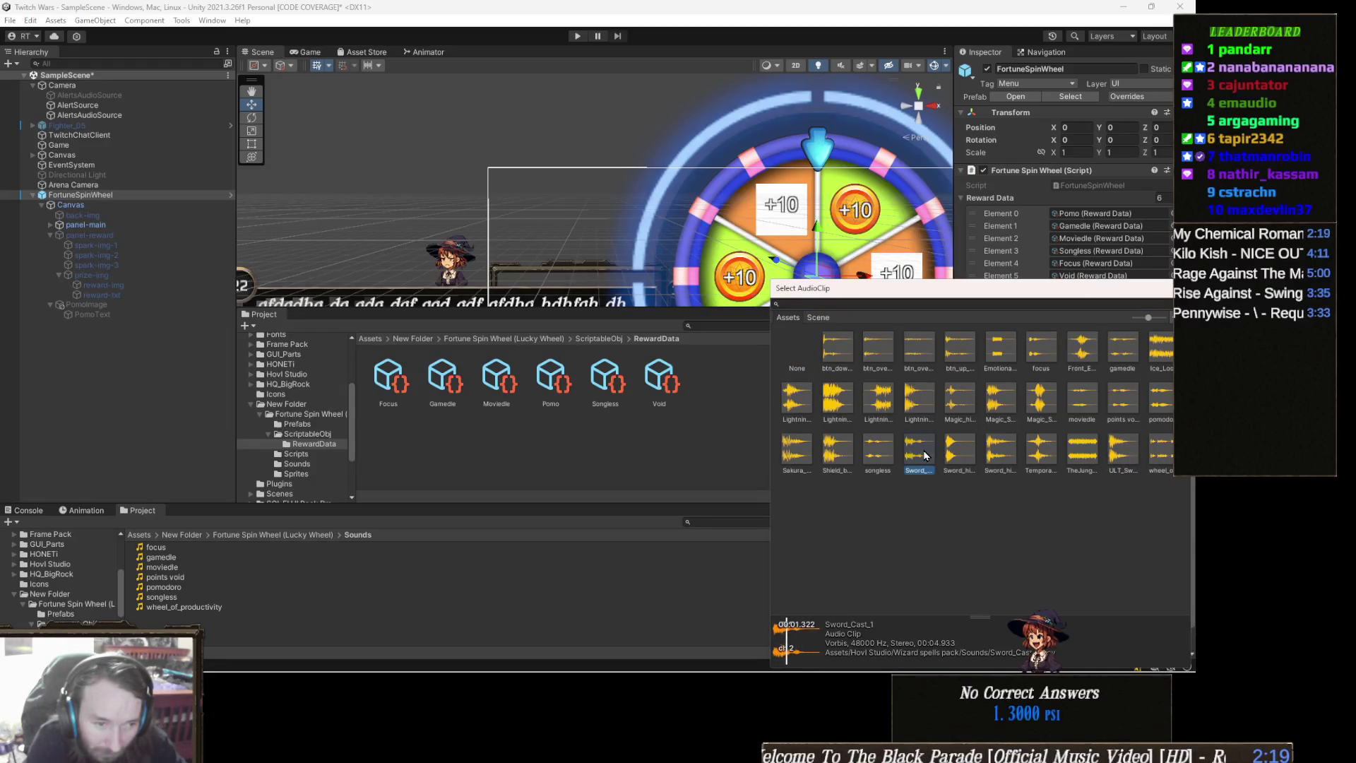
click(883, 458)
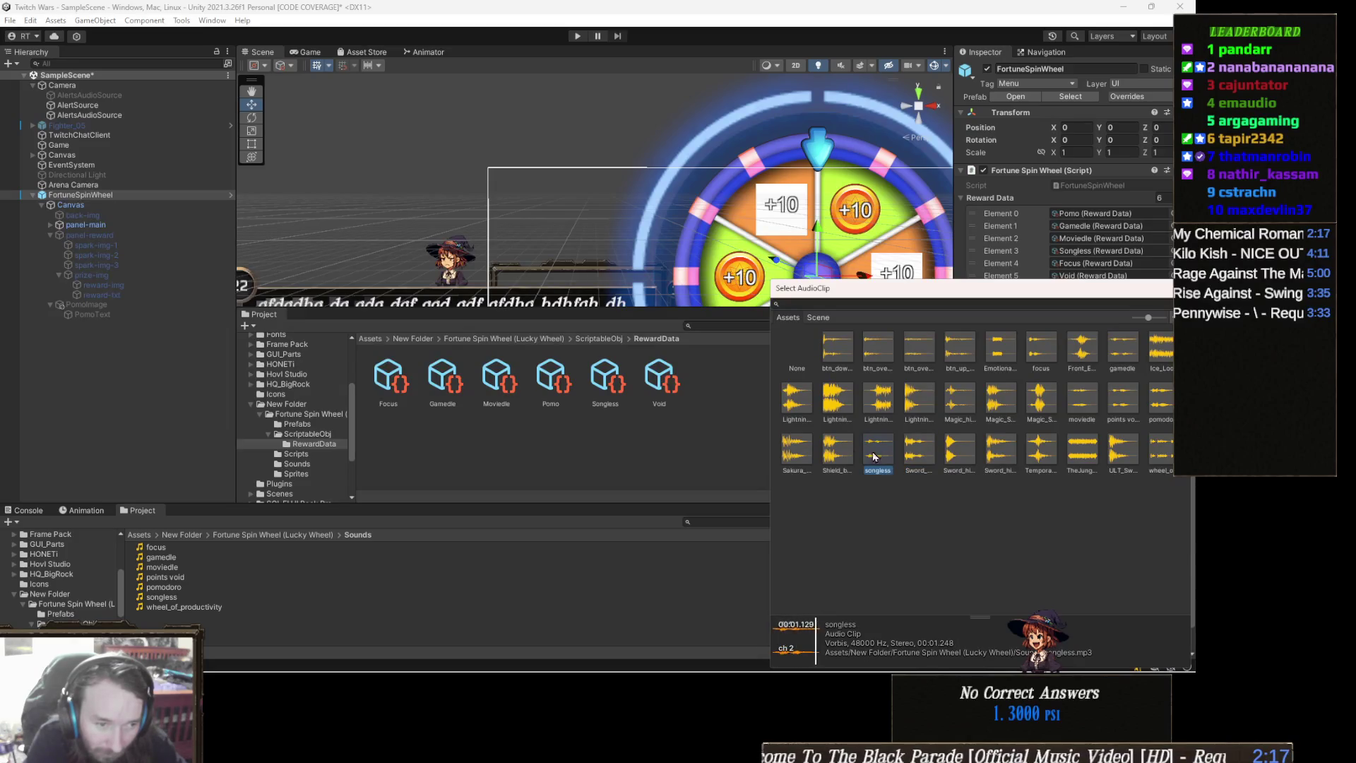
click(950, 357)
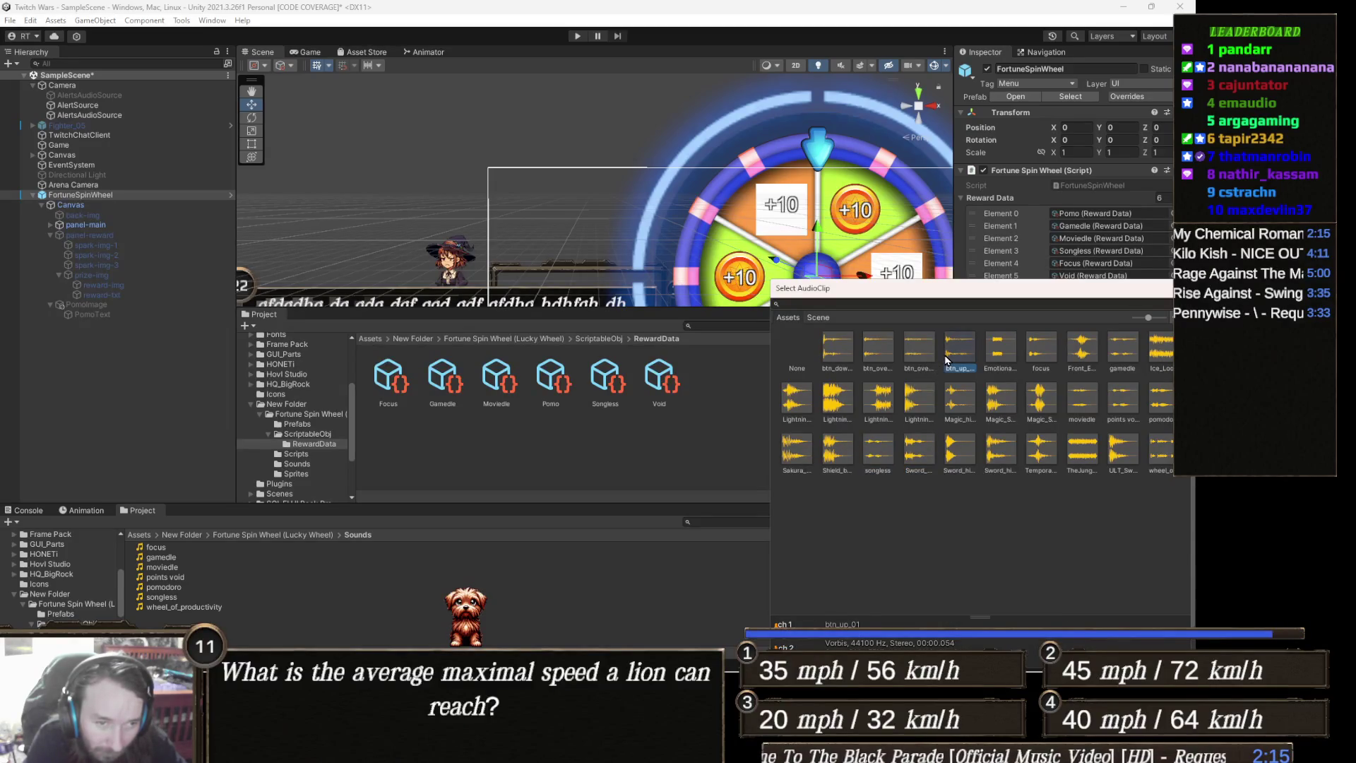
click(1003, 357)
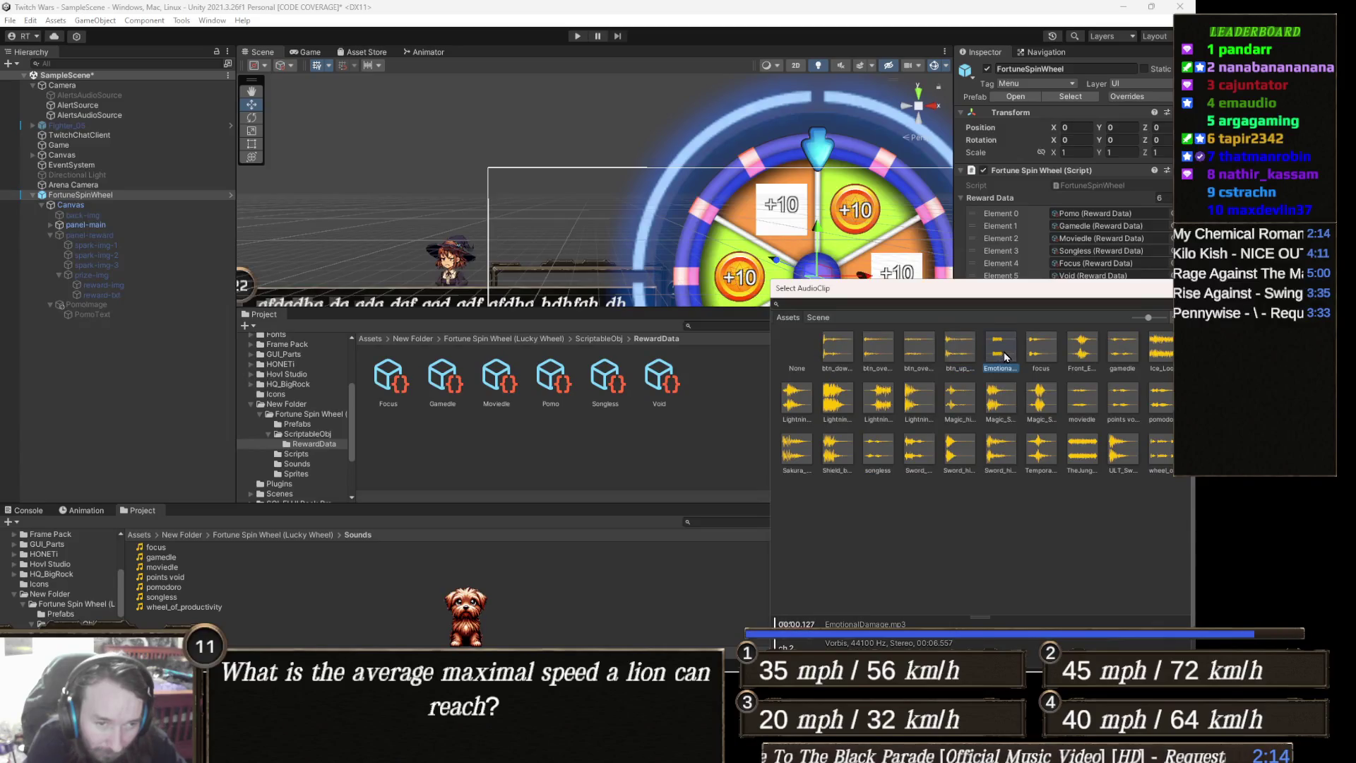
Set the Pomodoro Focus End Clip to focus and close the Select AudioClip window
click(1039, 366)
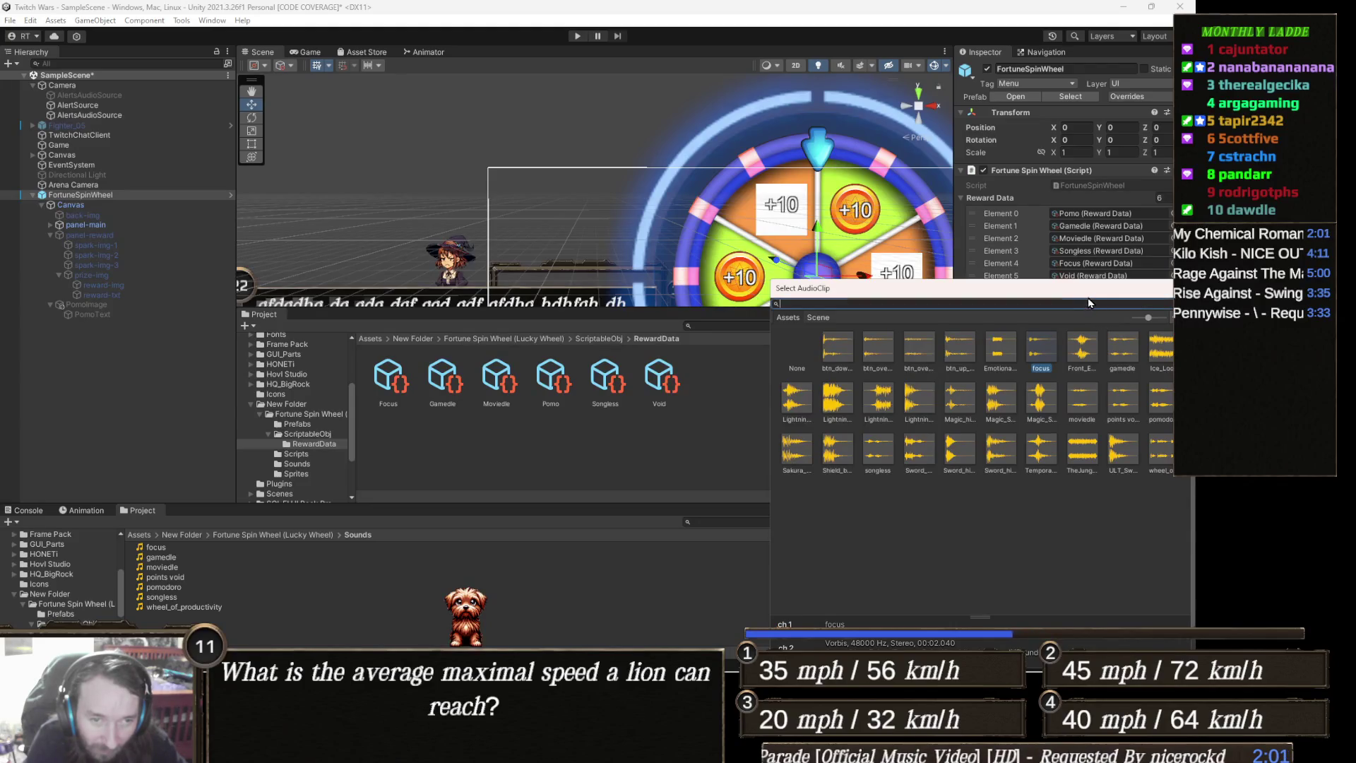
drag(1092, 291, 978, 264)
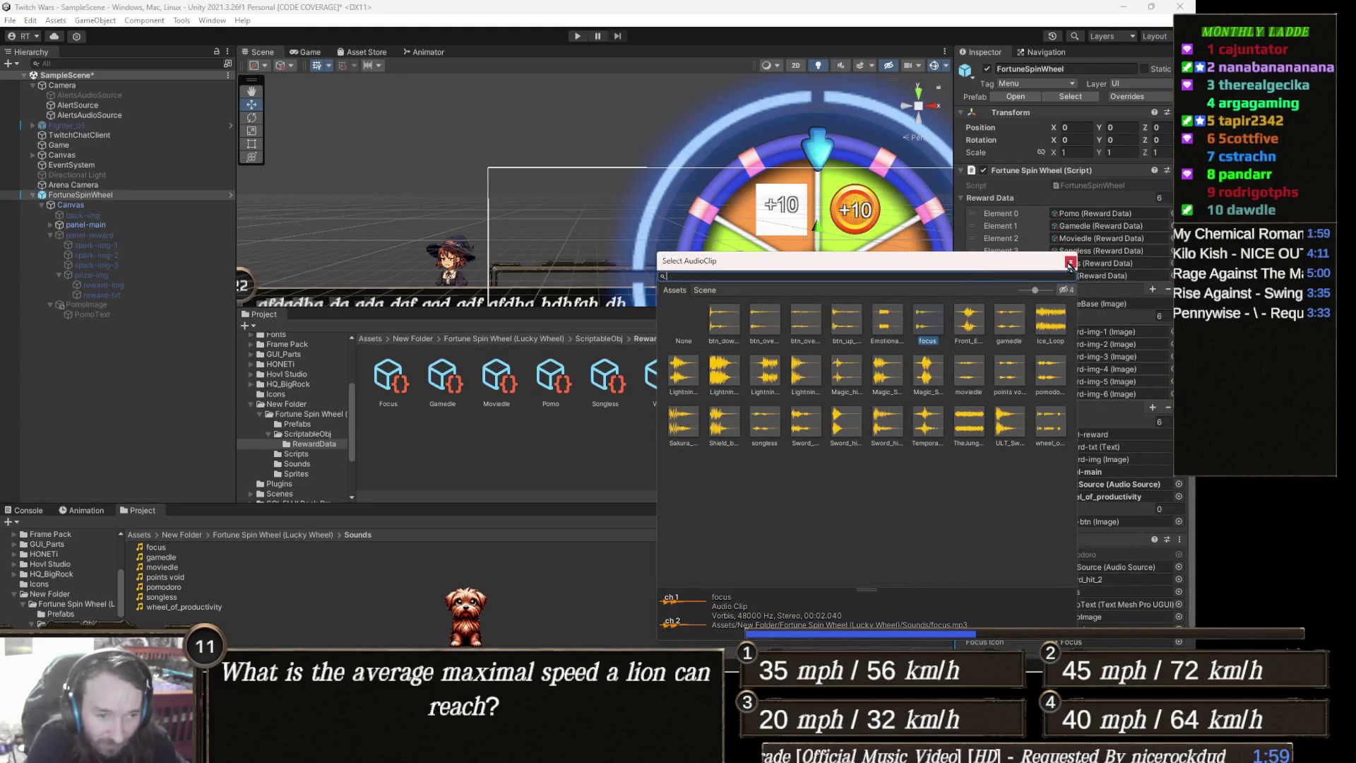
click(1070, 262)
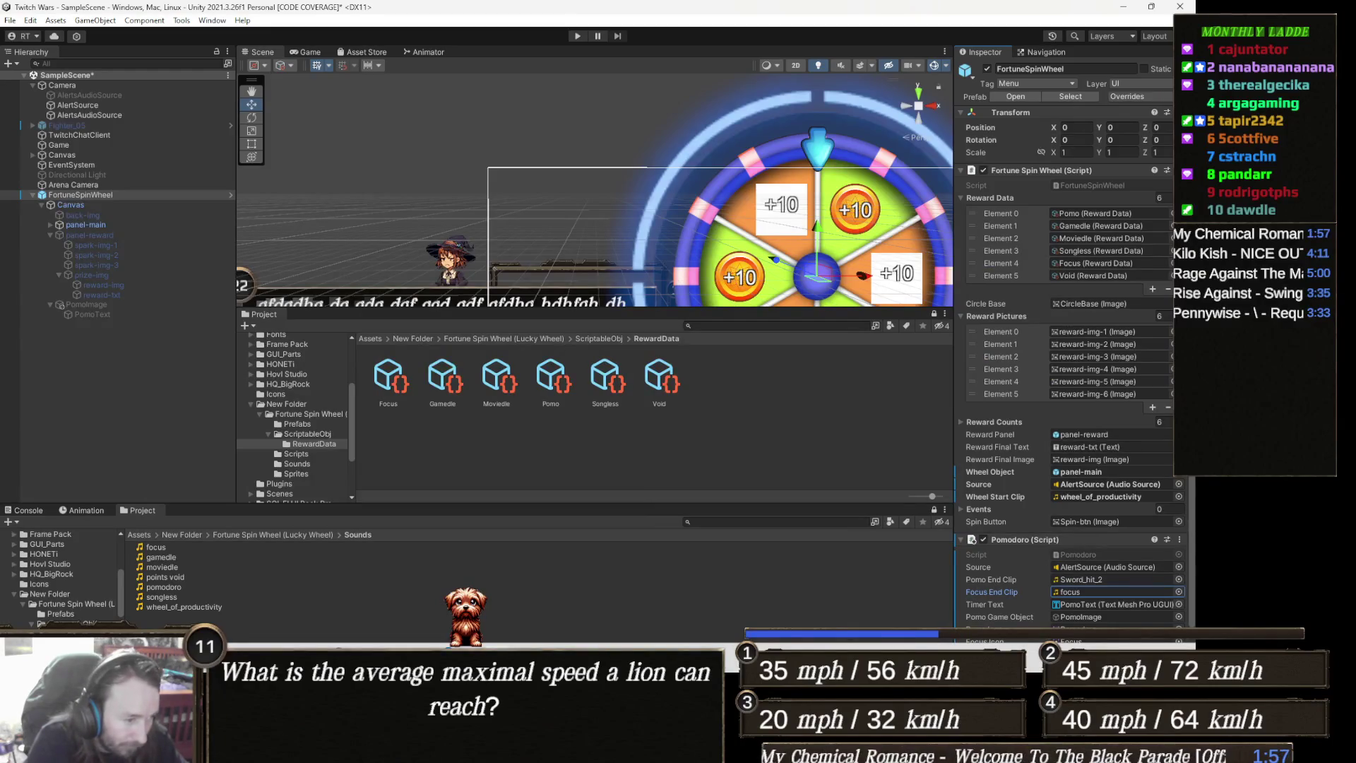
key(alt+Tab)
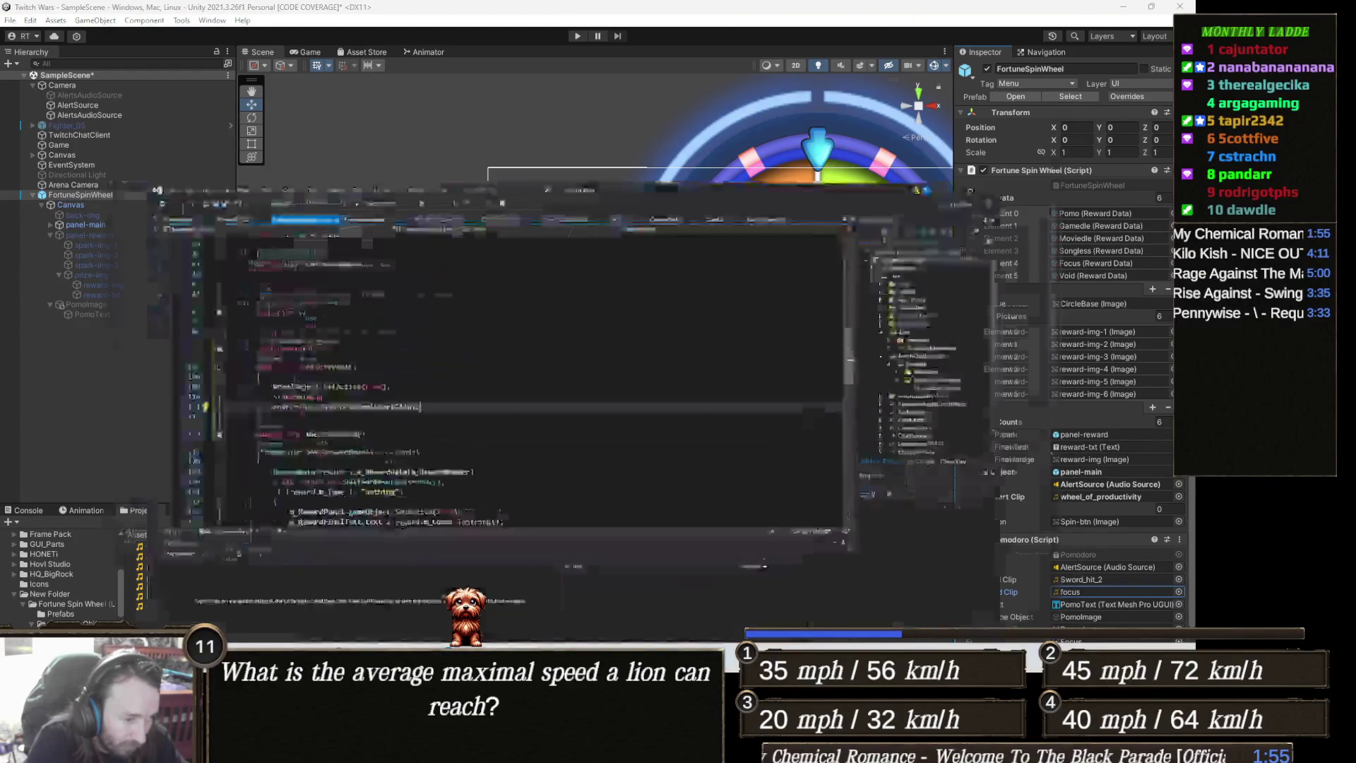
Show Pomodoro.cs in Visual Studio at its pomoEndClip and focusEndClip field declarations
scroll(383, 348, down, 1)
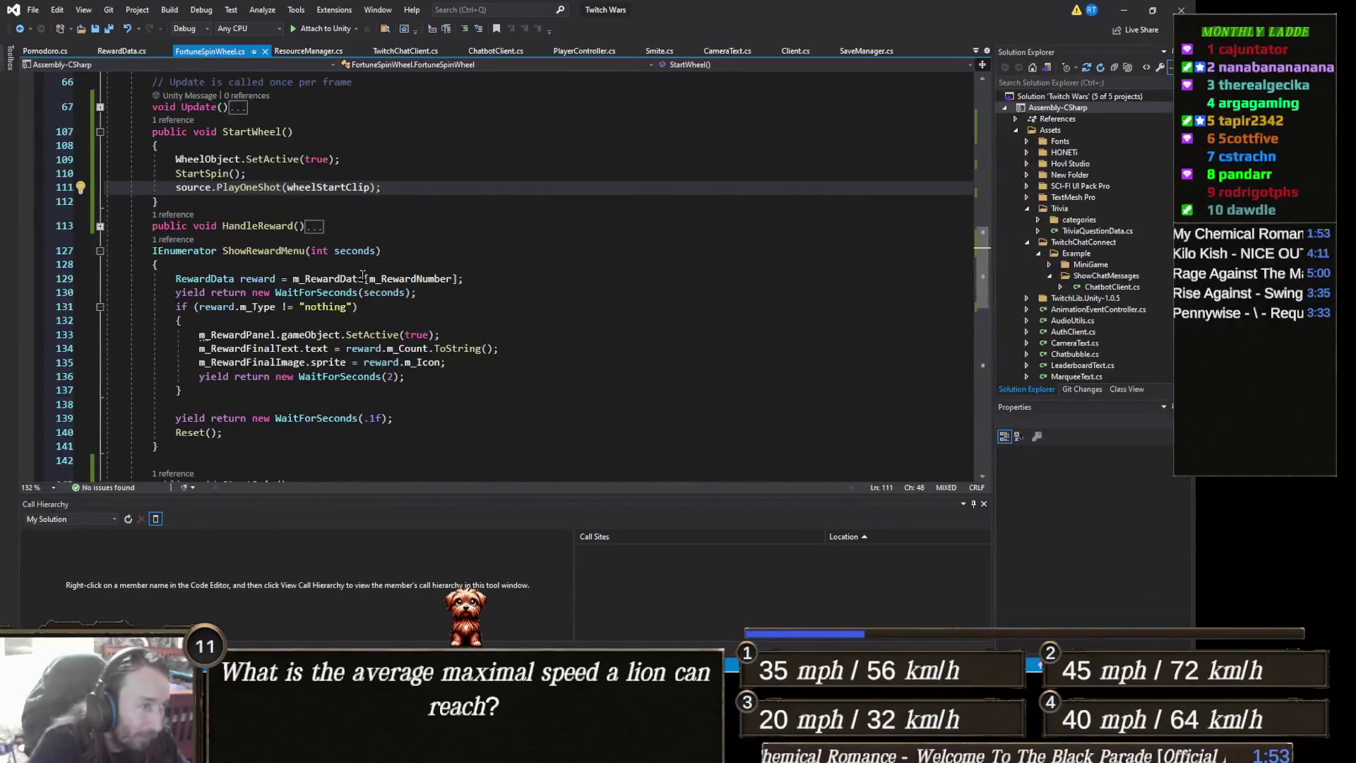
scroll(327, 332, up, 6)
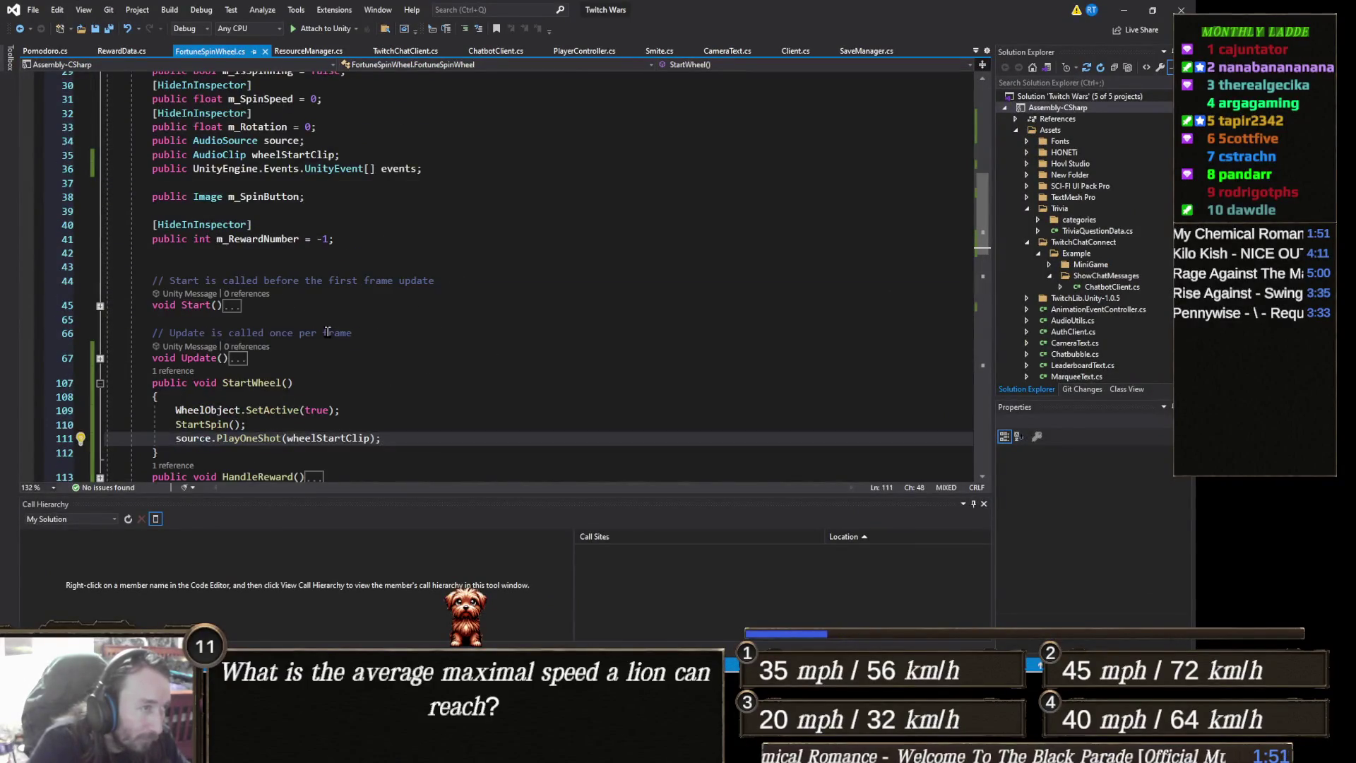
scroll(321, 322, up, 3)
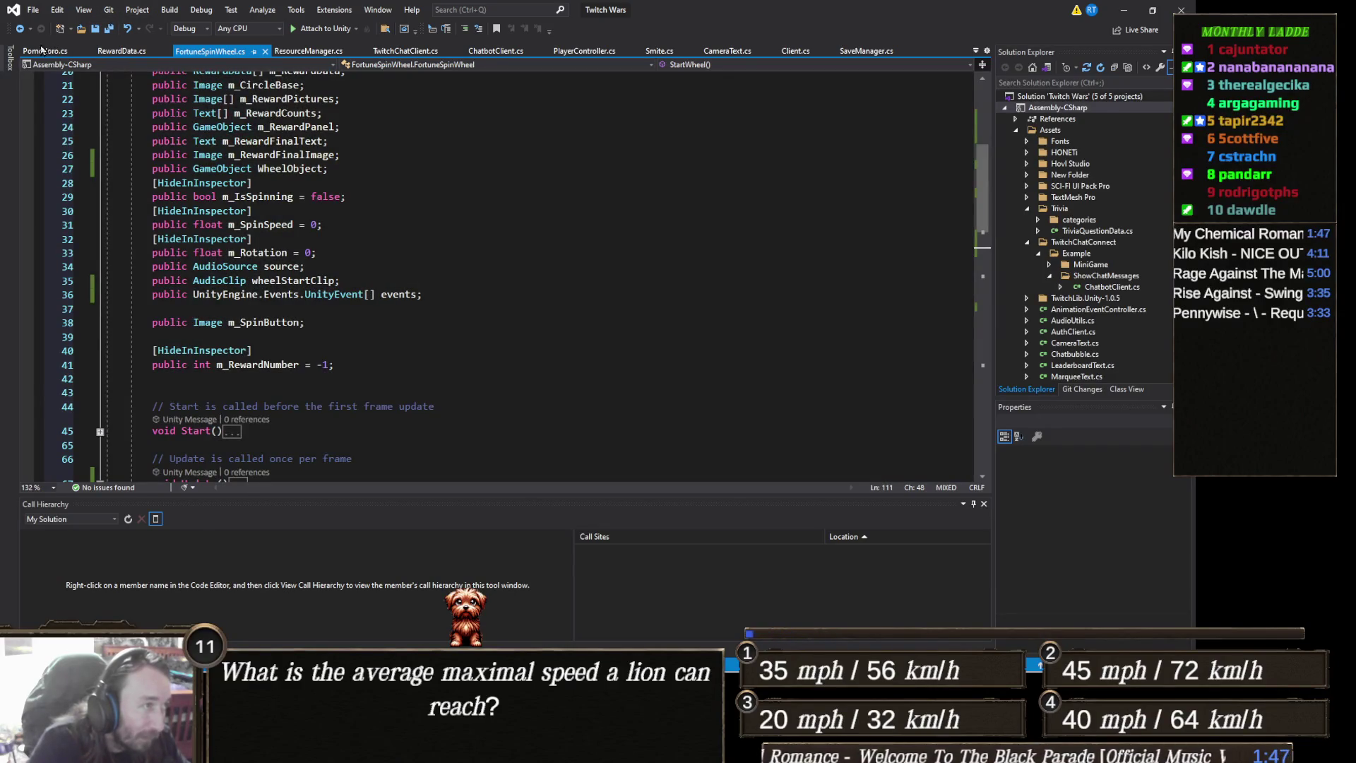
click(50, 49)
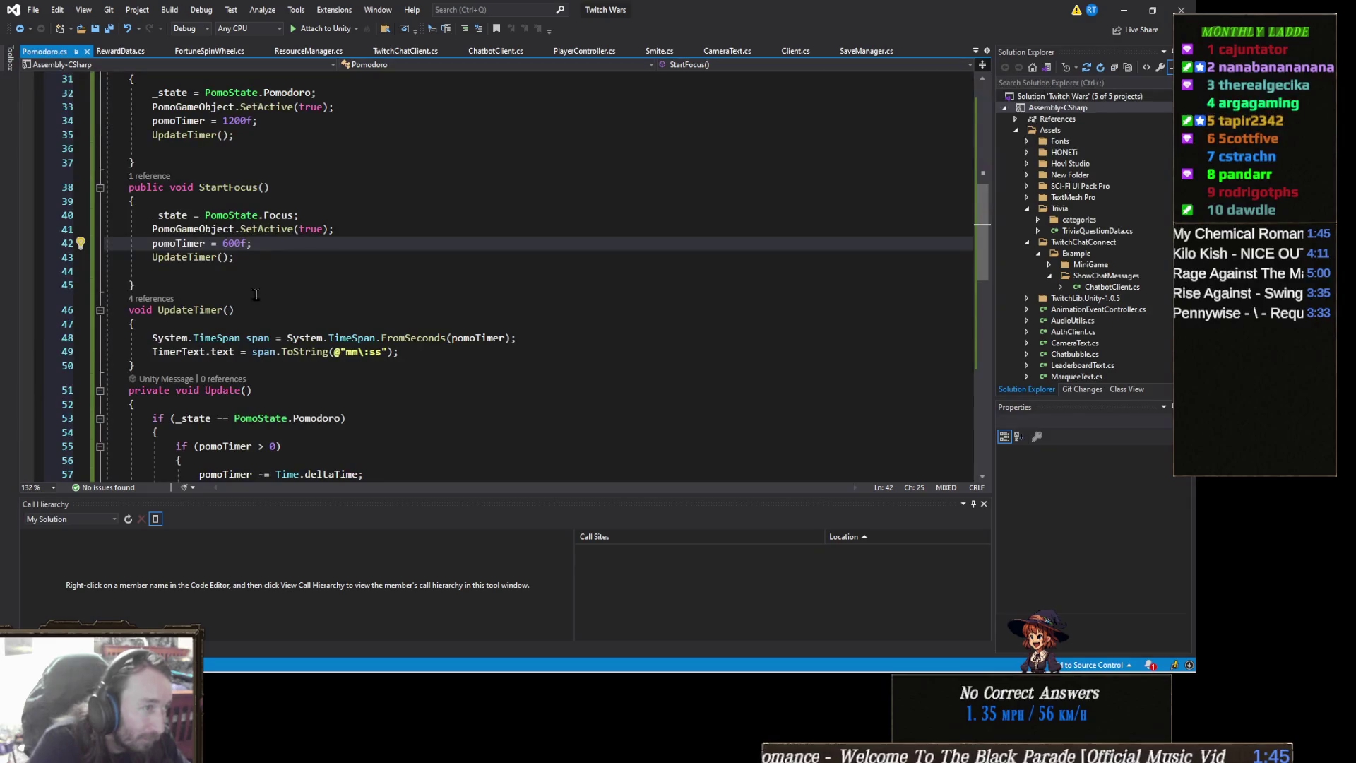
scroll(250, 236, up, 7)
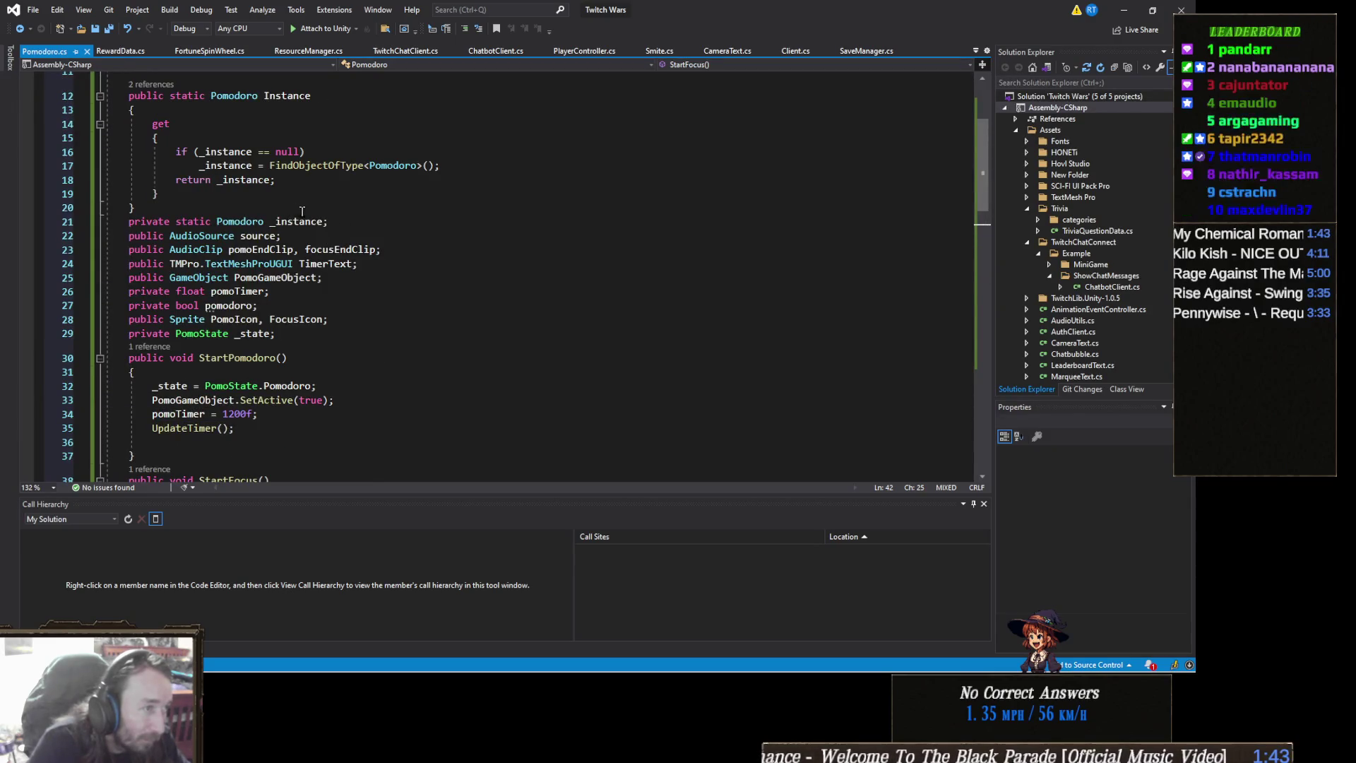
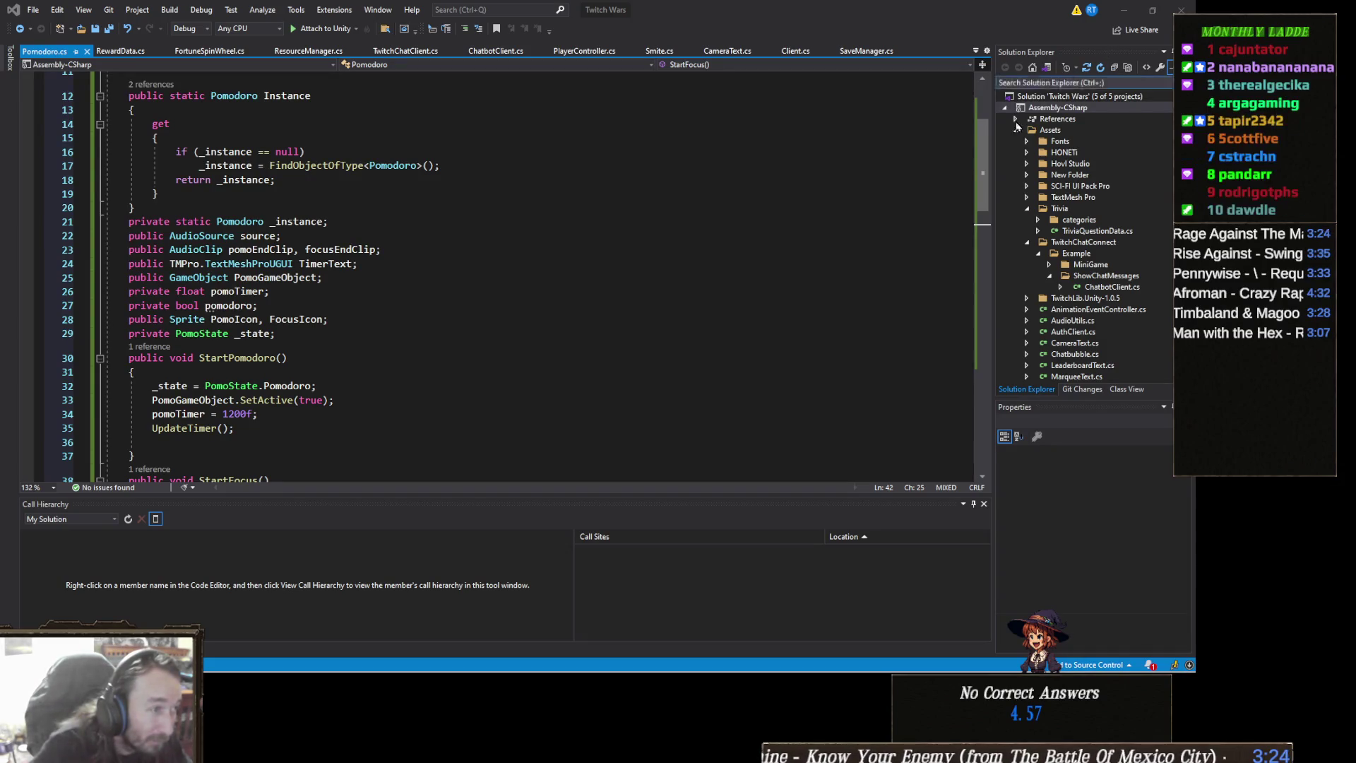
Minimize Visual Studio to bring the Unity fortune wheel scene back into view
click(1127, 12)
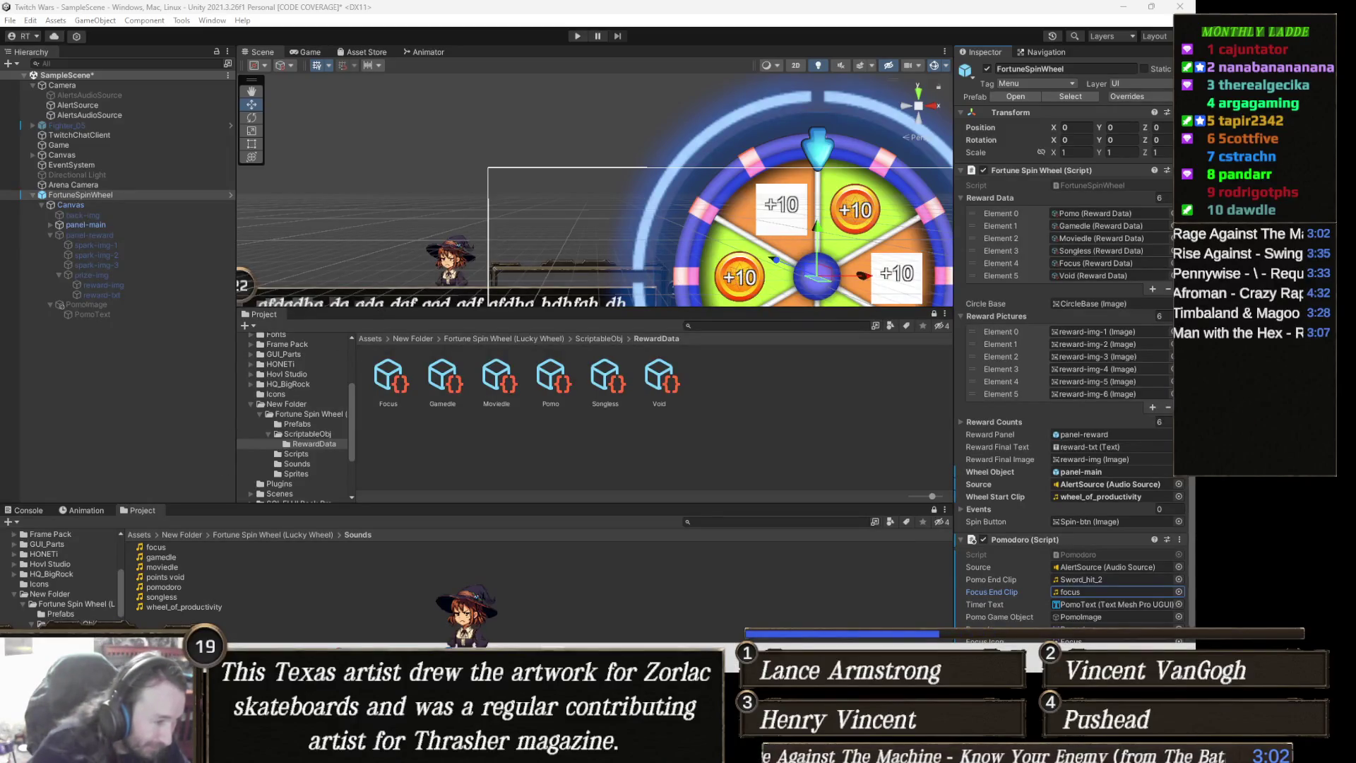
Inspect the points void clip in the Sounds folder, then bring the Downloads window back up
mouse_move(228, 749)
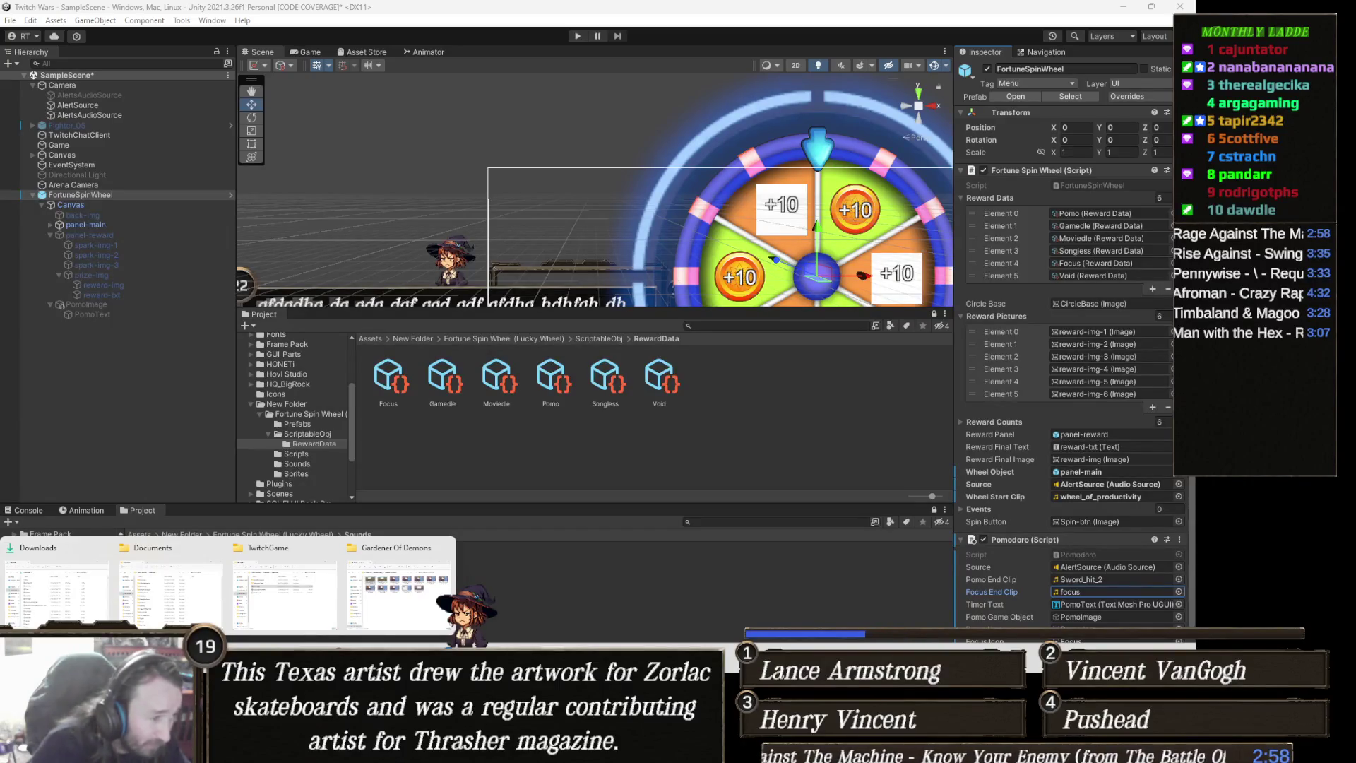
click(71, 574)
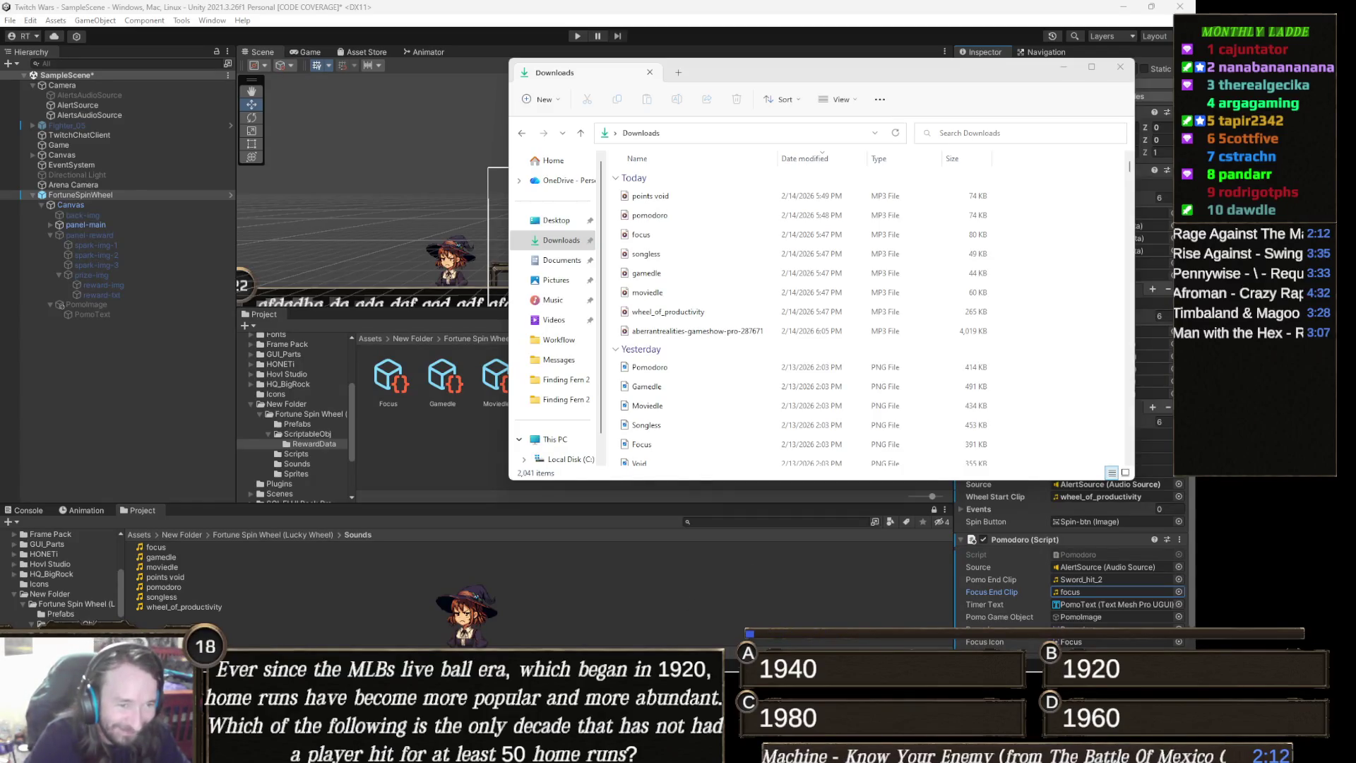
click(639, 577)
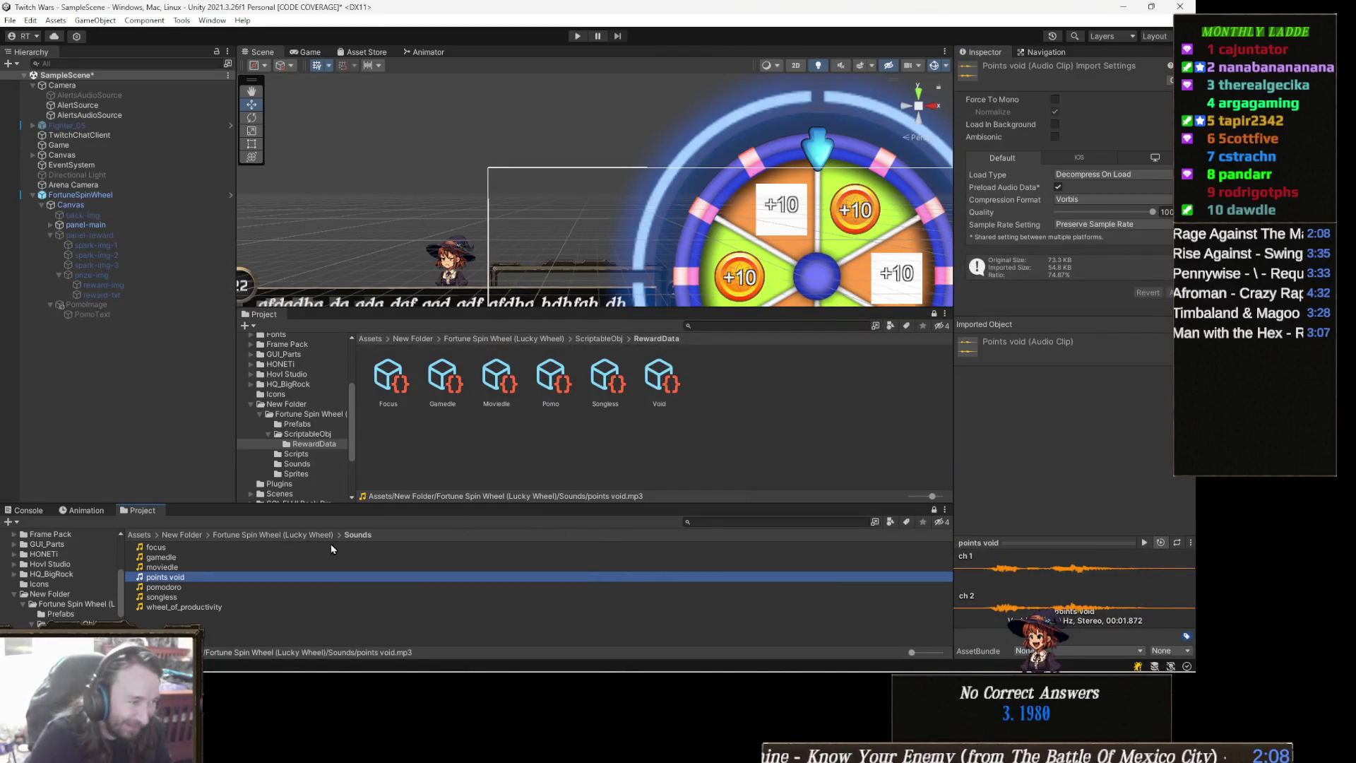
mouse_move(262, 670)
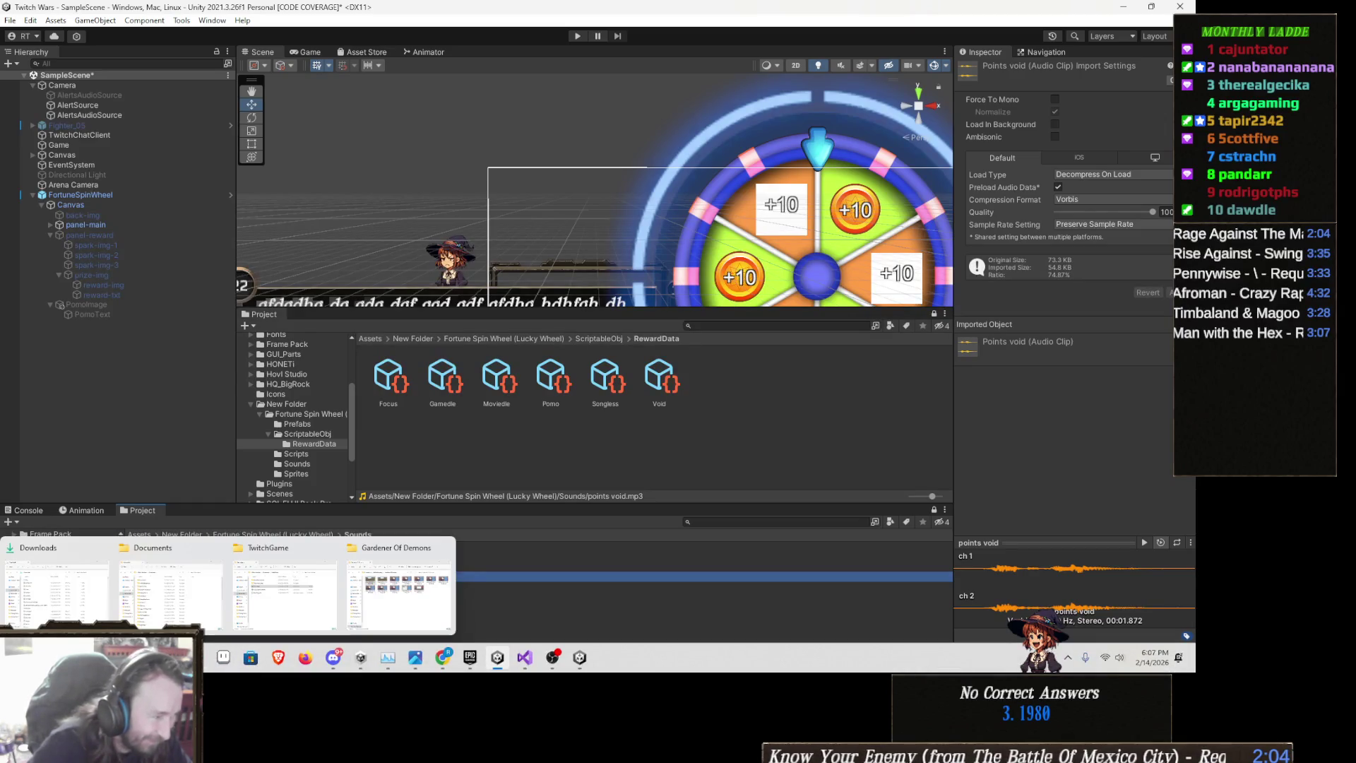
click(57, 582)
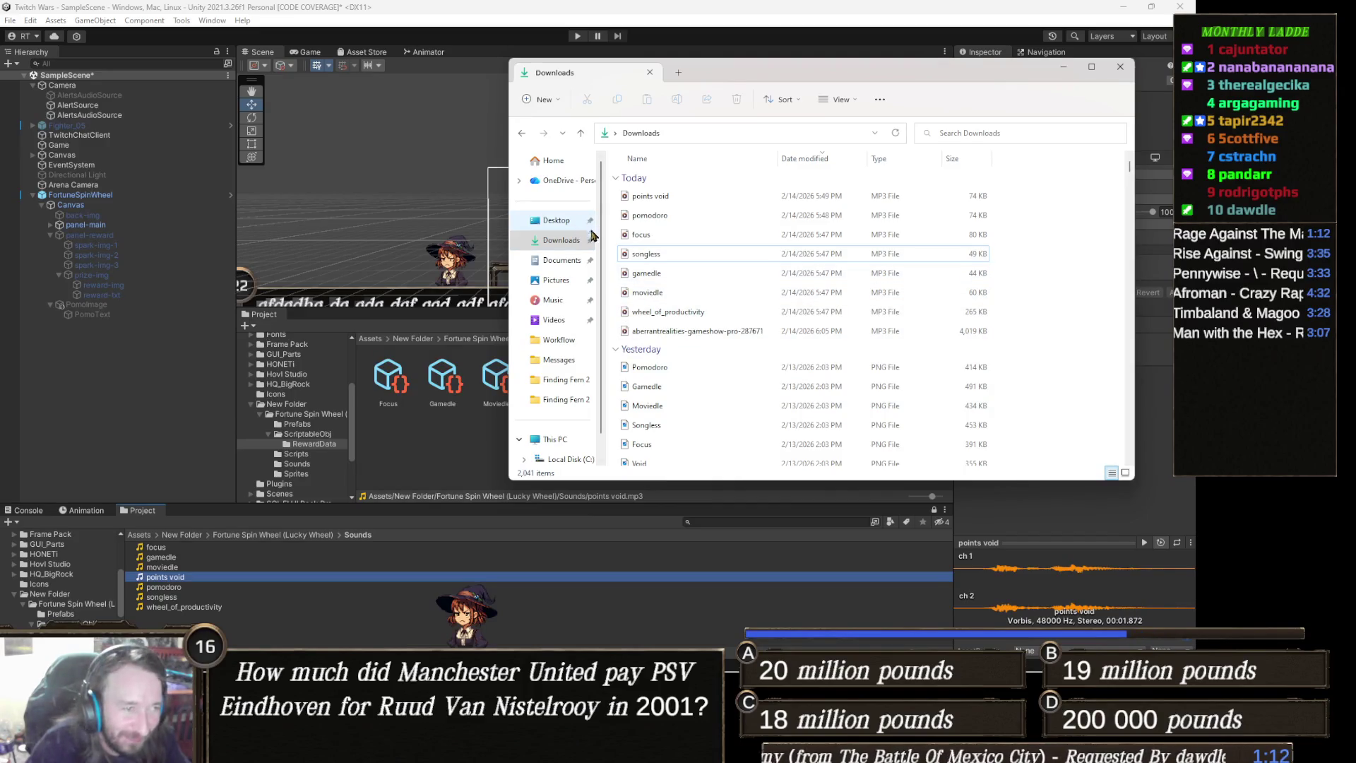
Import aberrantrealities-gameshow-pro-287671 from Downloads into Unity's Sounds folder and select it there
click(553, 241)
click(700, 197)
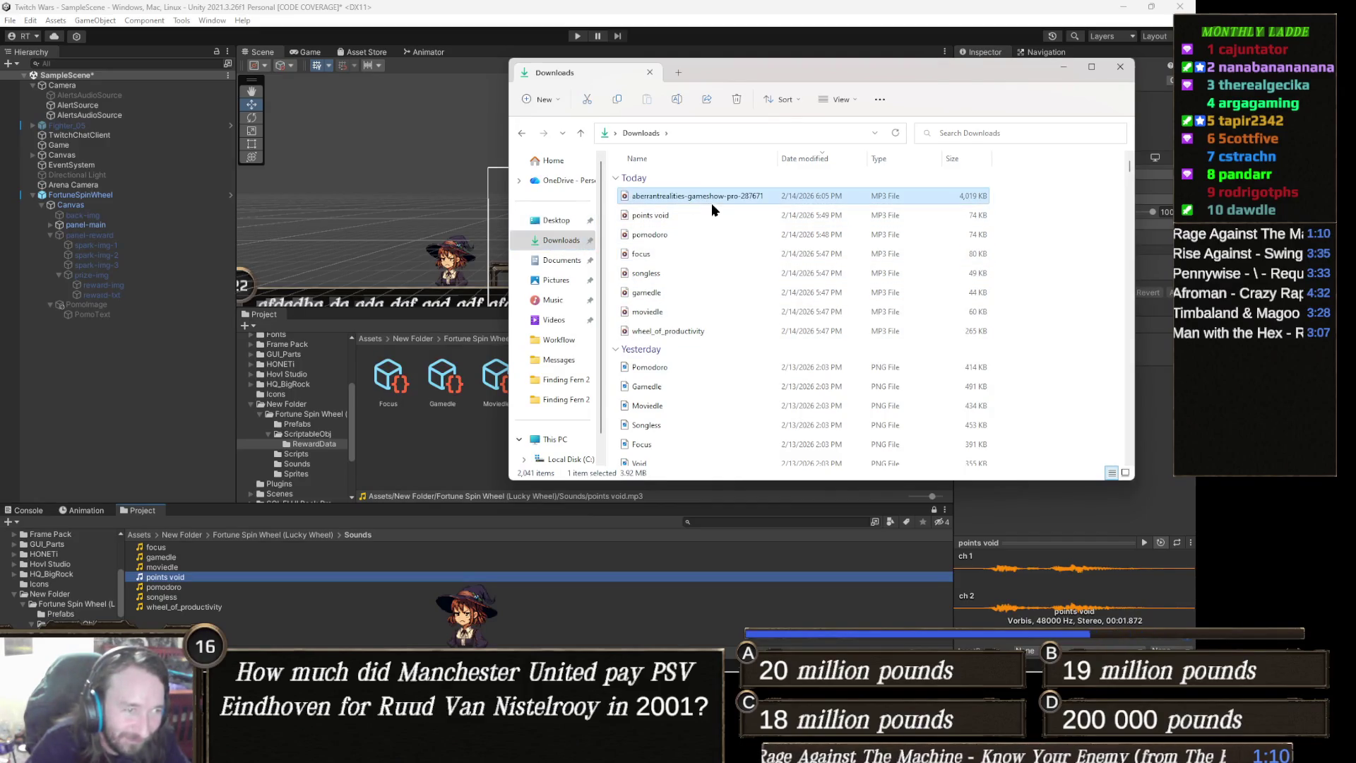
drag(696, 198, 555, 608)
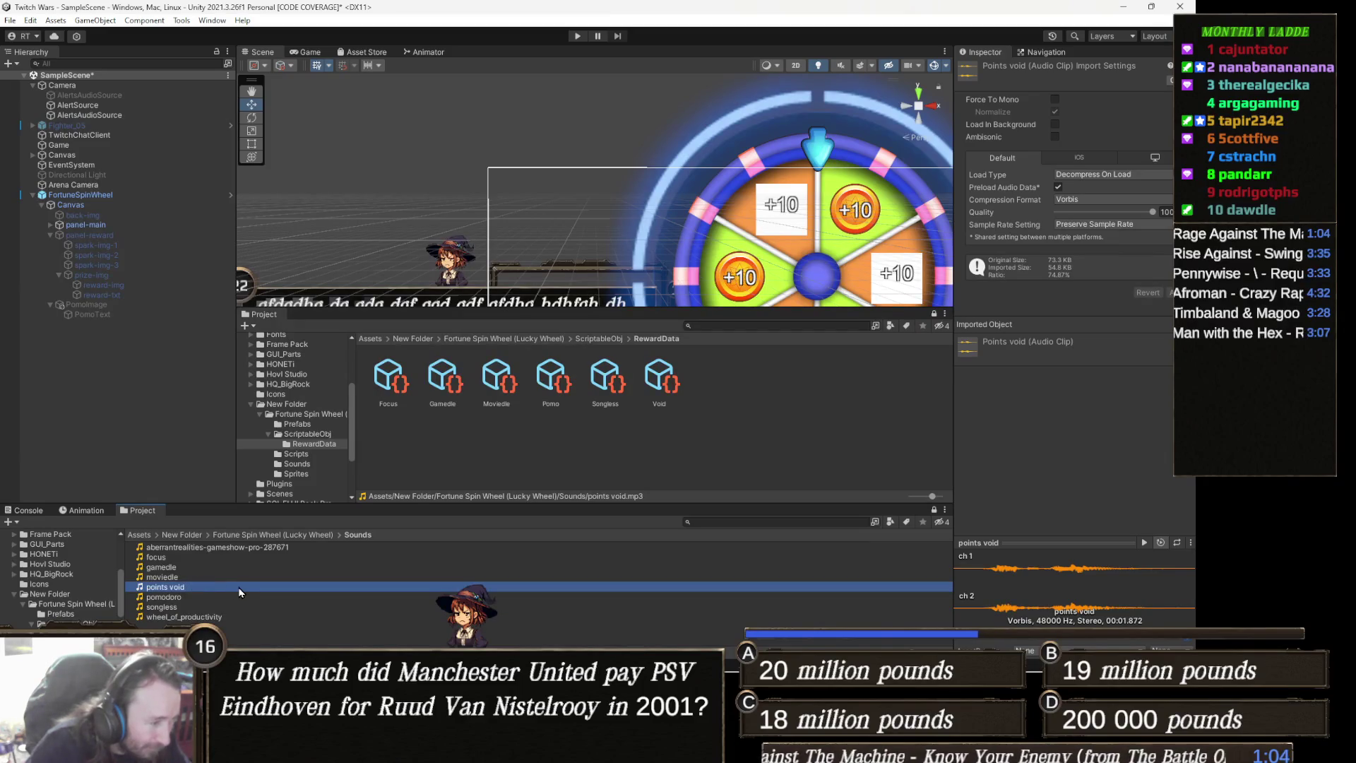
click(294, 546)
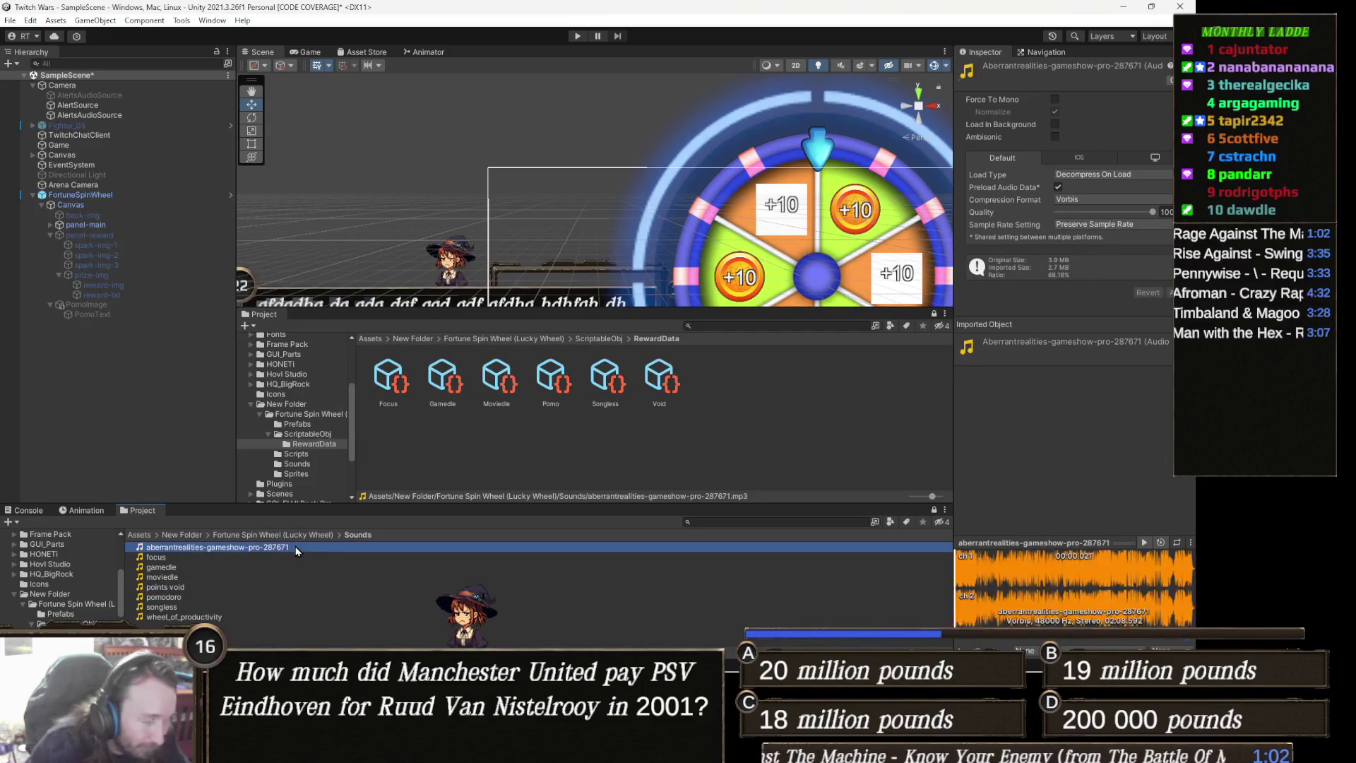
Preview the pomodoro clip in the Sounds folder
click(409, 597)
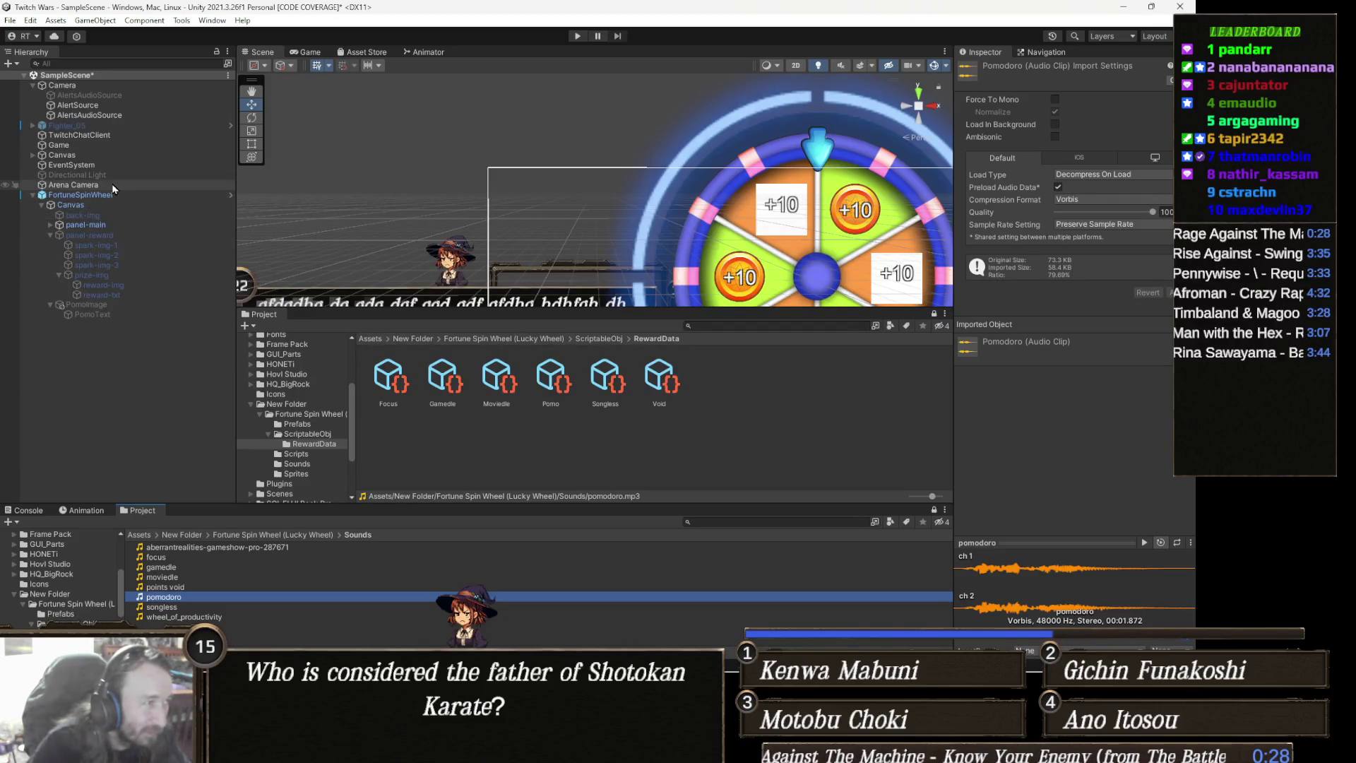
Add a looping Audio Source under panel-main with the gameshow clip at lowered volume
right_click(104, 225)
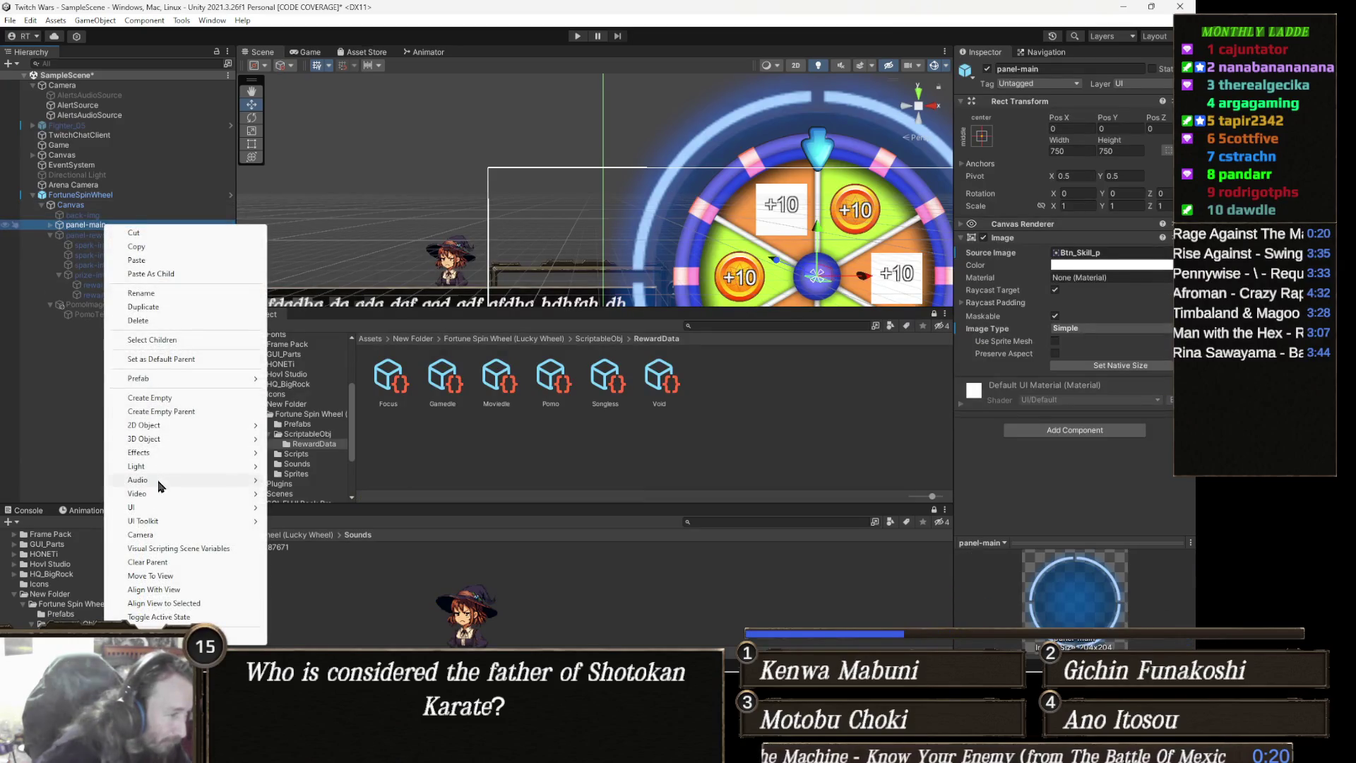
mouse_move(166, 483)
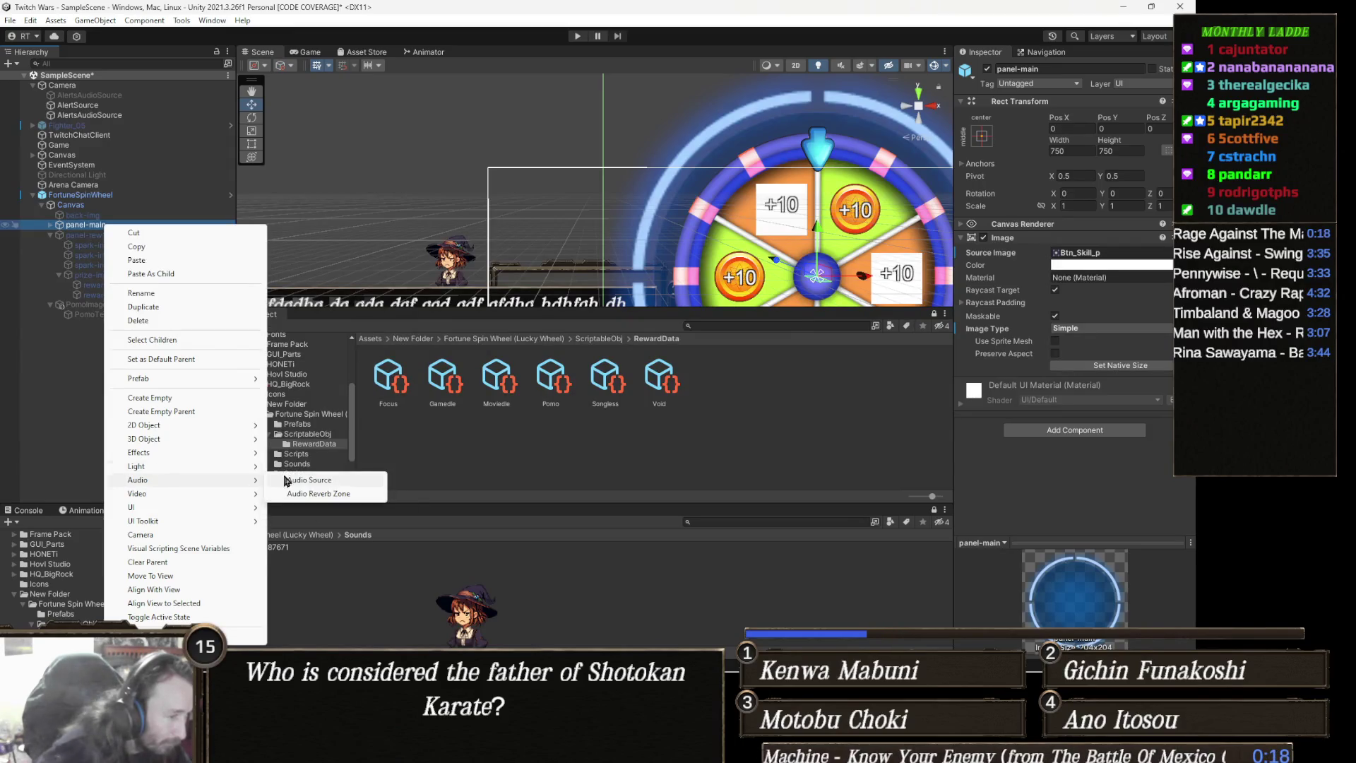
click(311, 480)
mouse_move(288, 548)
mouse_down()
mouse_move(415, 548)
mouse_move(720, 431)
mouse_move(1098, 243)
mouse_up()
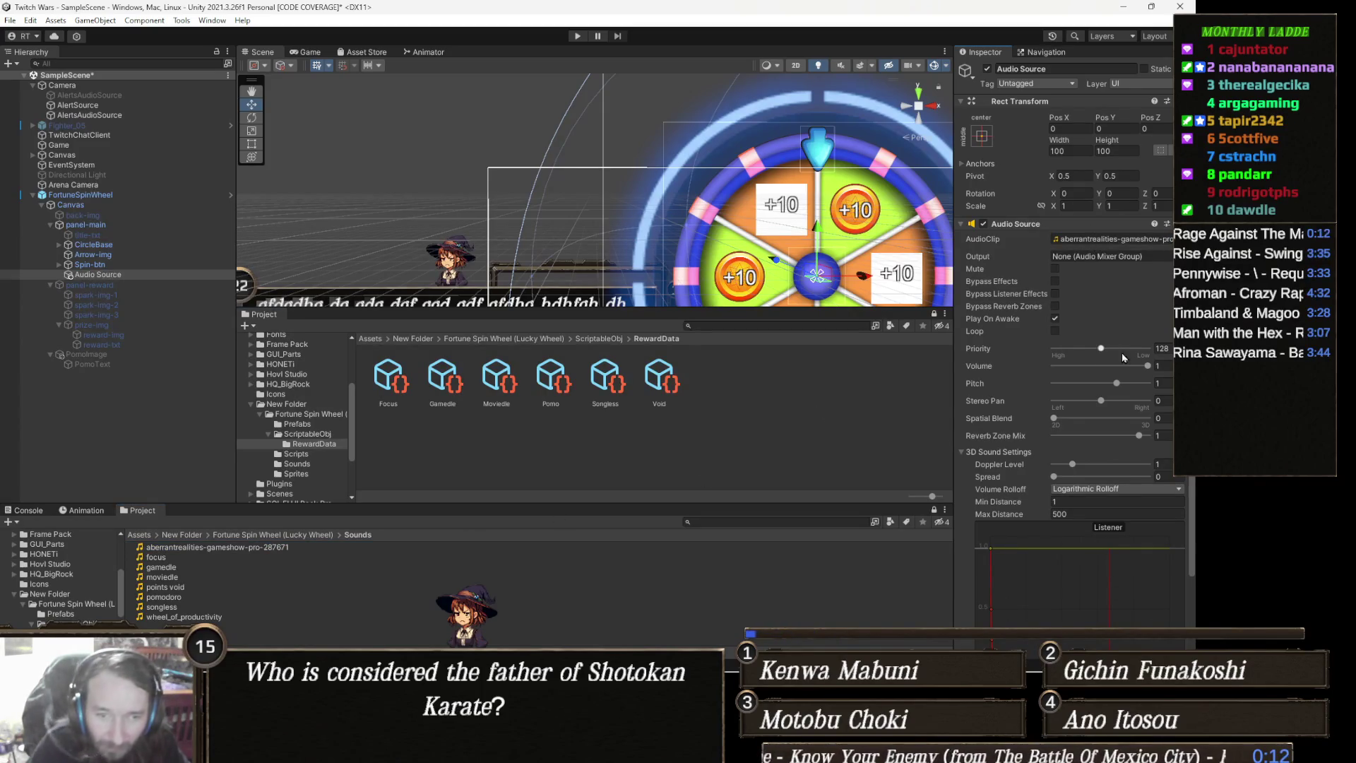
drag(1133, 364, 1115, 366)
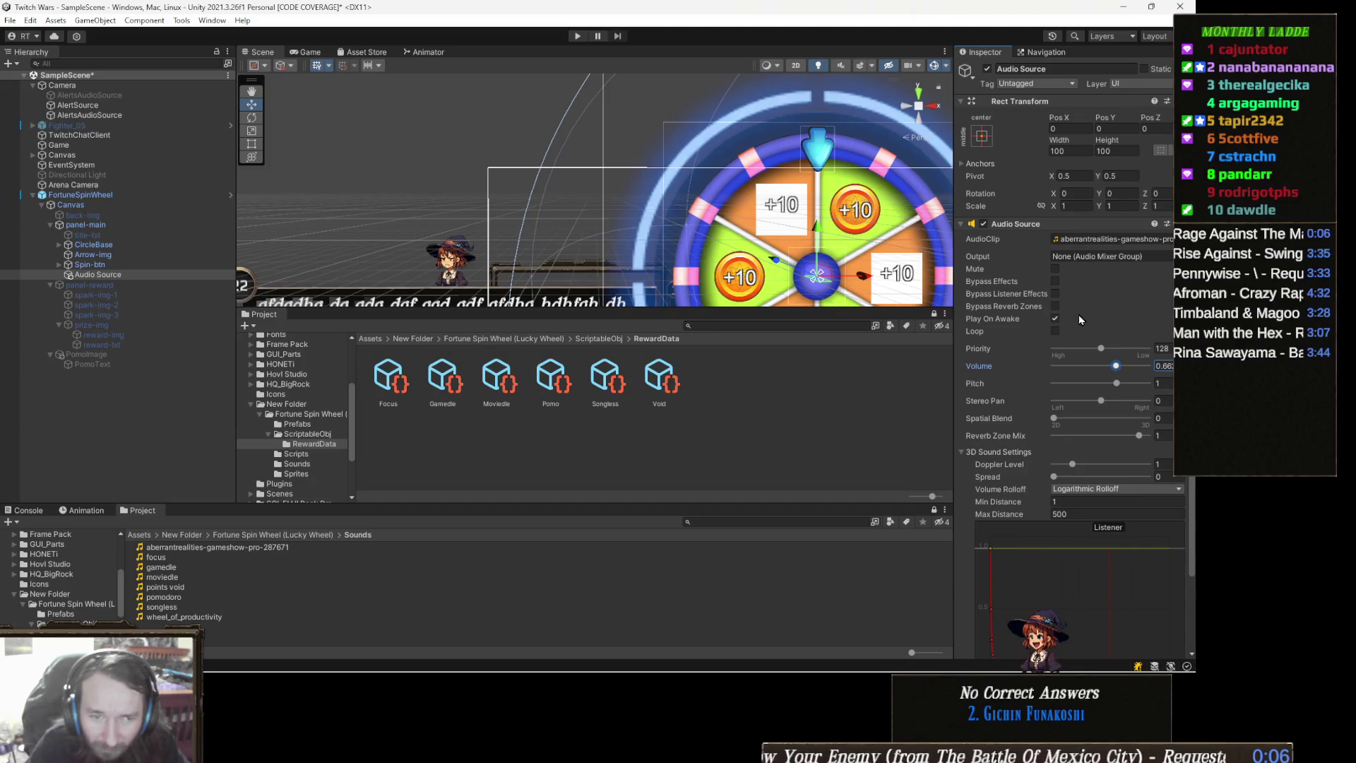
click(1054, 331)
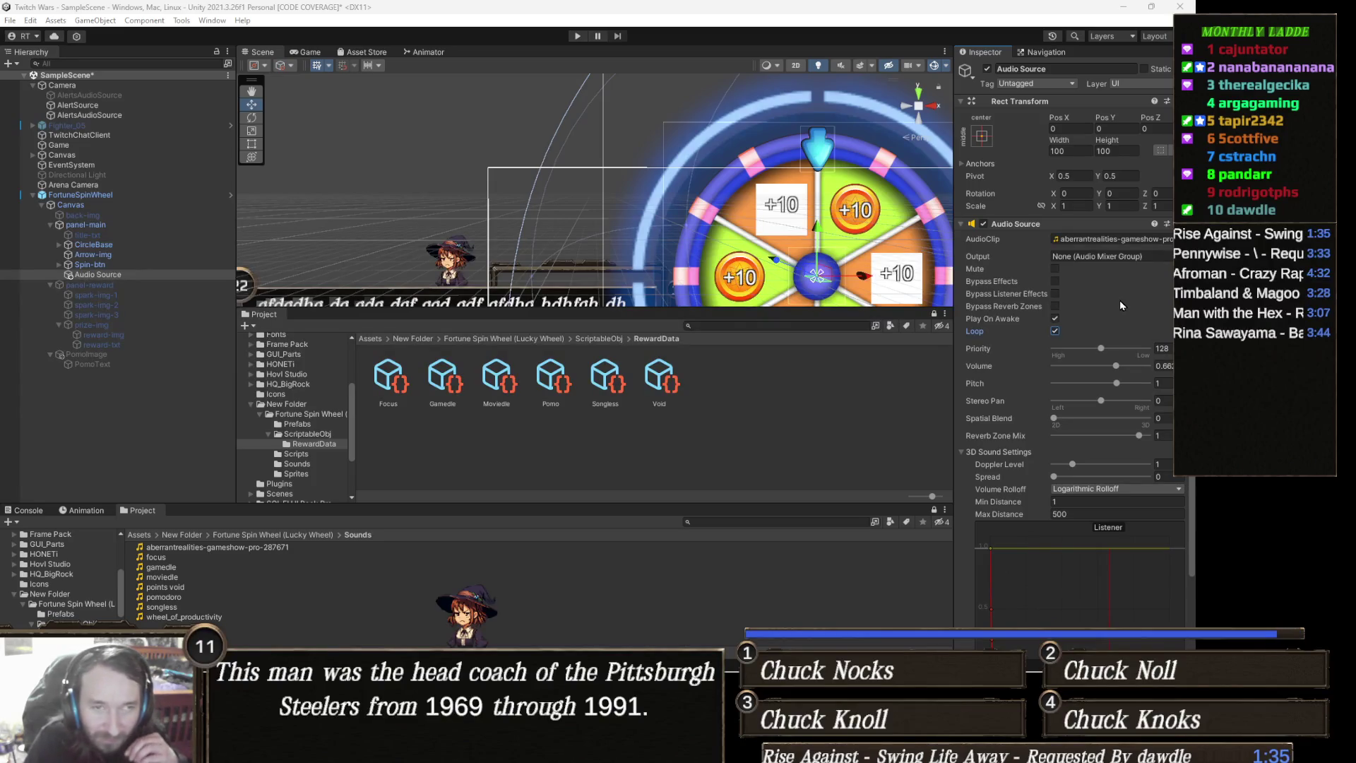
Set the Audio Source to Linear Rolloff, max distance 2000, and enable Bypass Effects
scroll(1110, 299, down, 3)
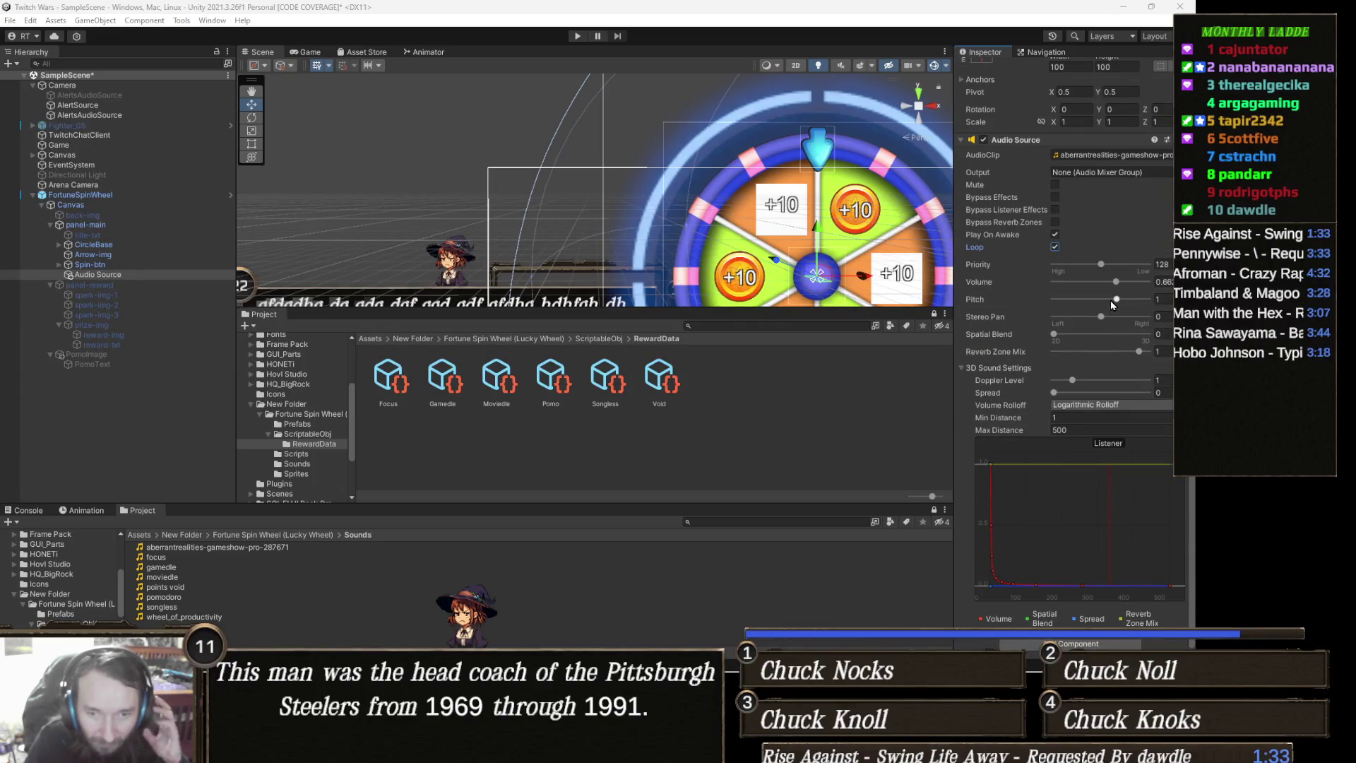
click(1115, 408)
click(1111, 432)
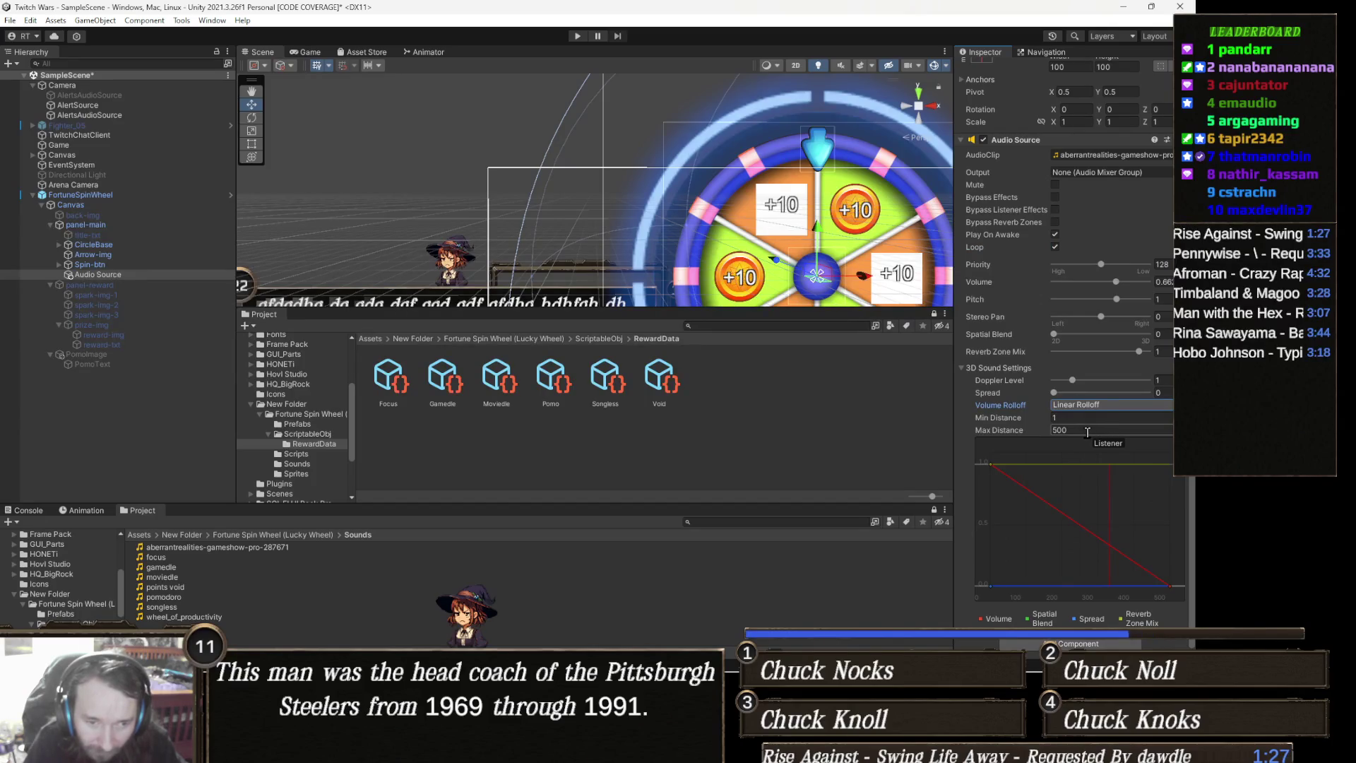
click(1086, 431)
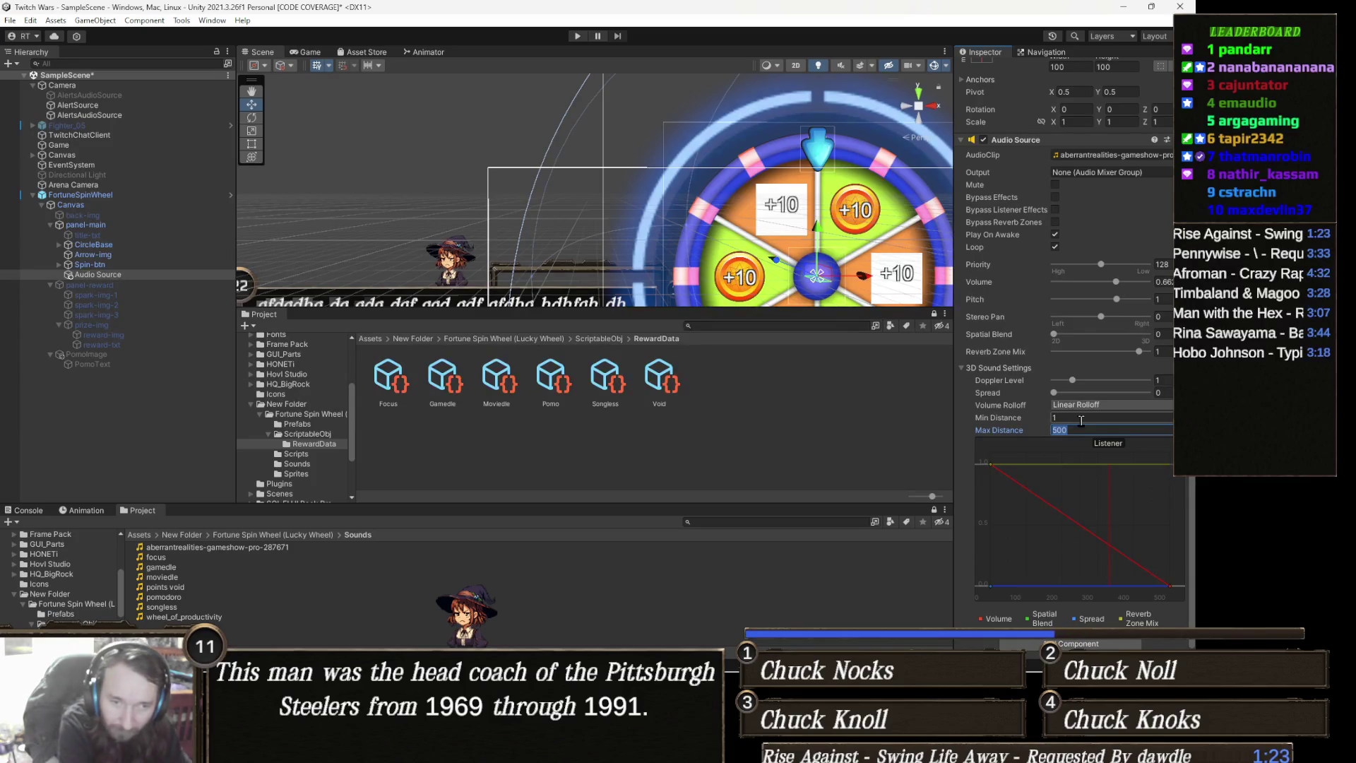
text(2000)
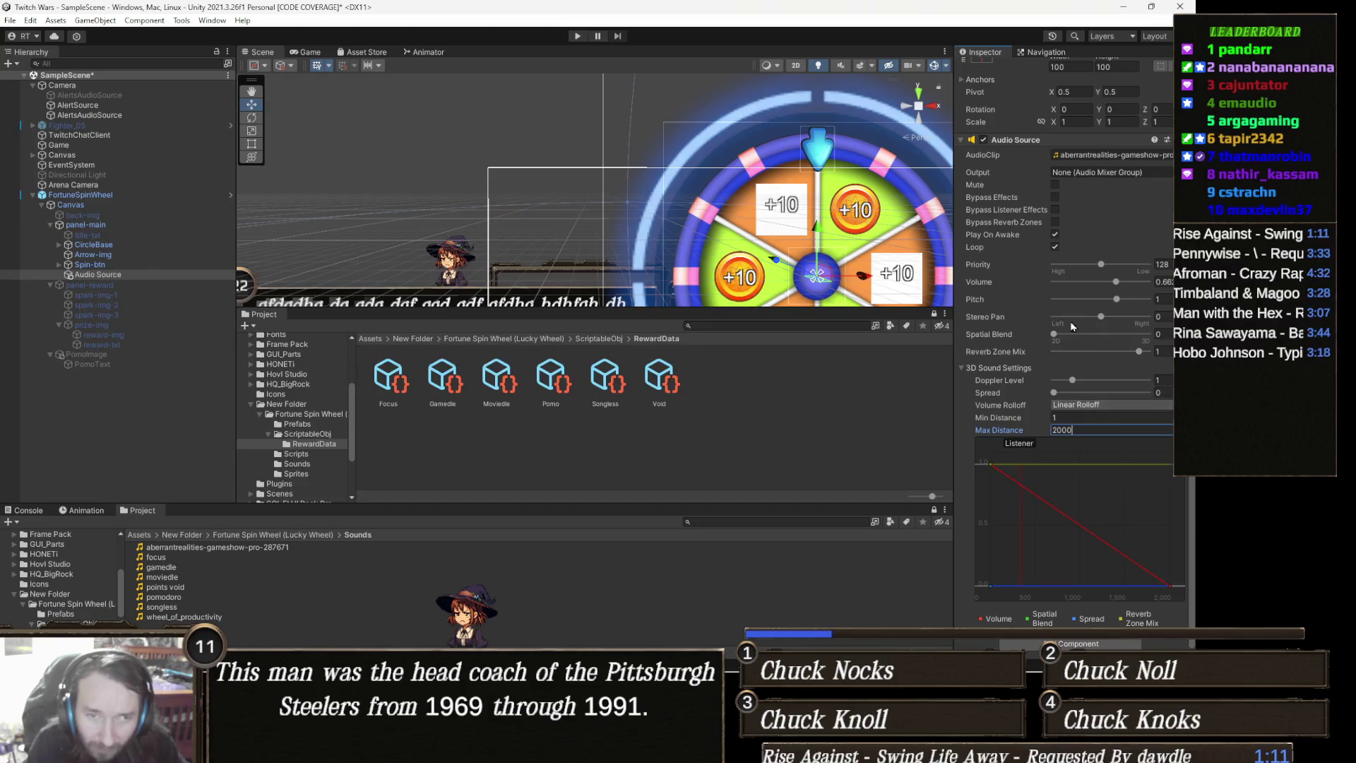
click(1055, 197)
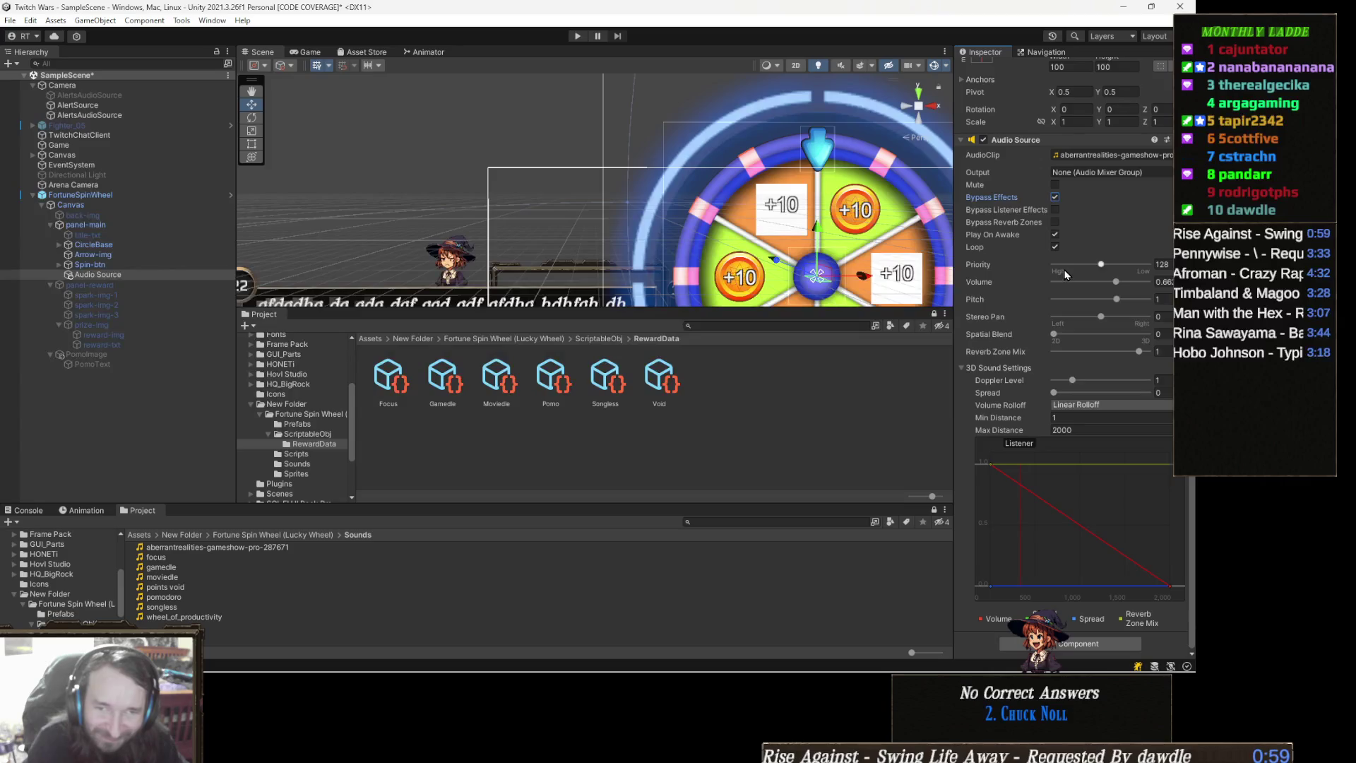
scroll(1037, 325, up, 3)
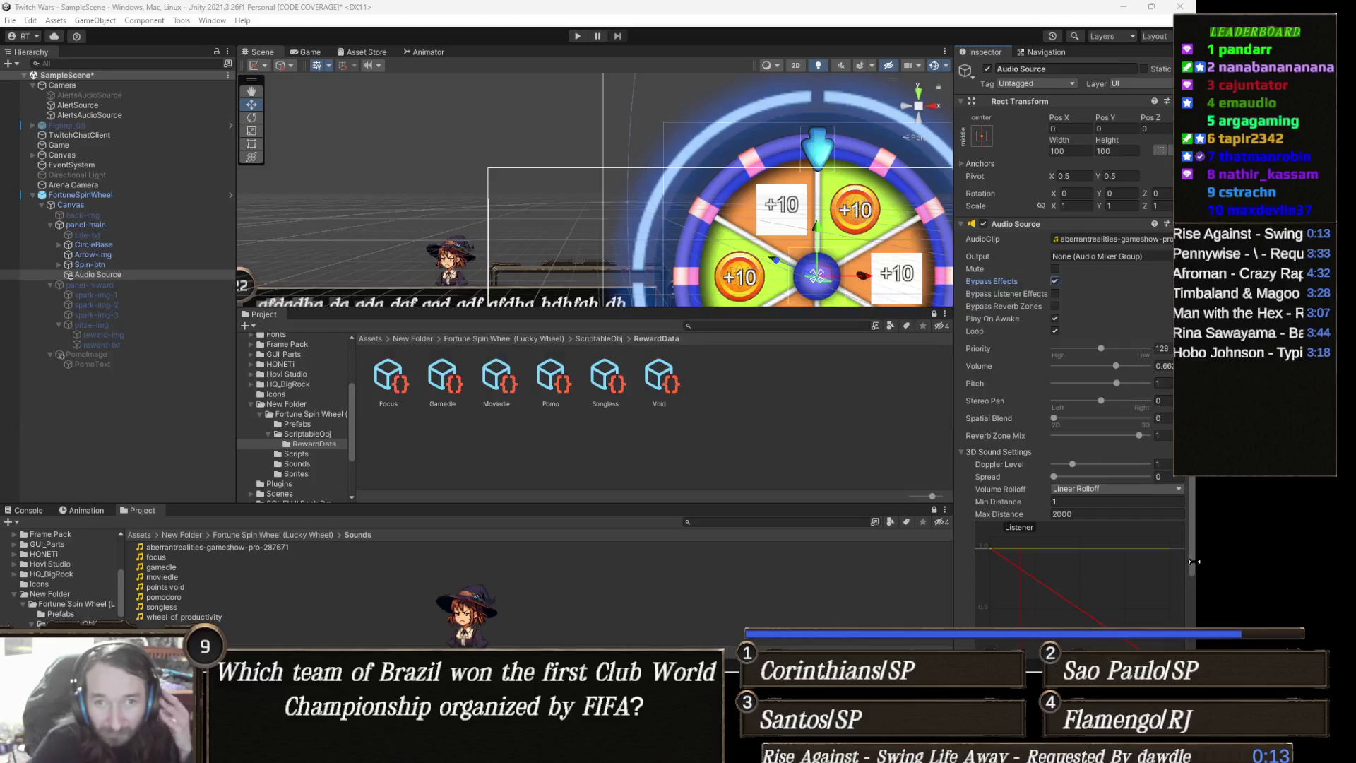
mouse_move(552, 653)
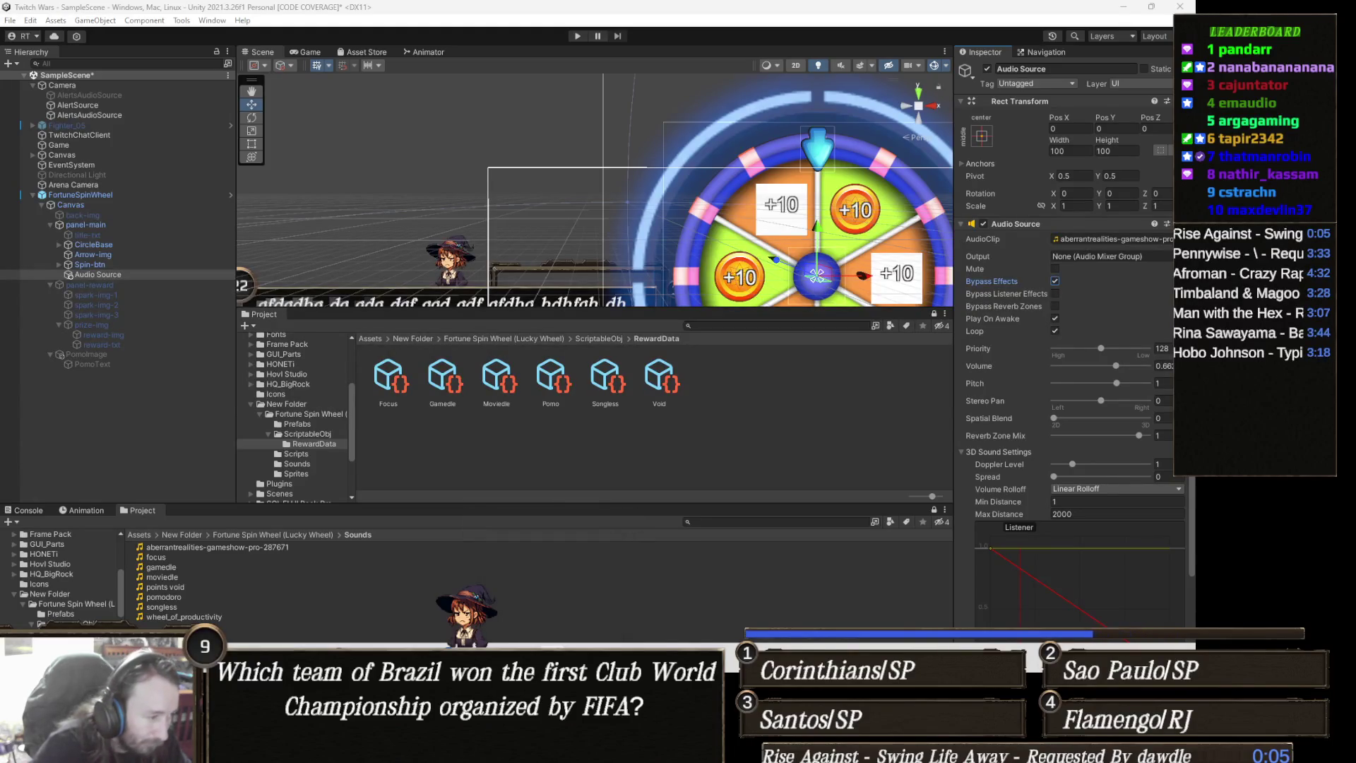
Drag floraphonic-copper-bell-ding from Downloads into the Unity Sounds folder
mouse_move(228, 749)
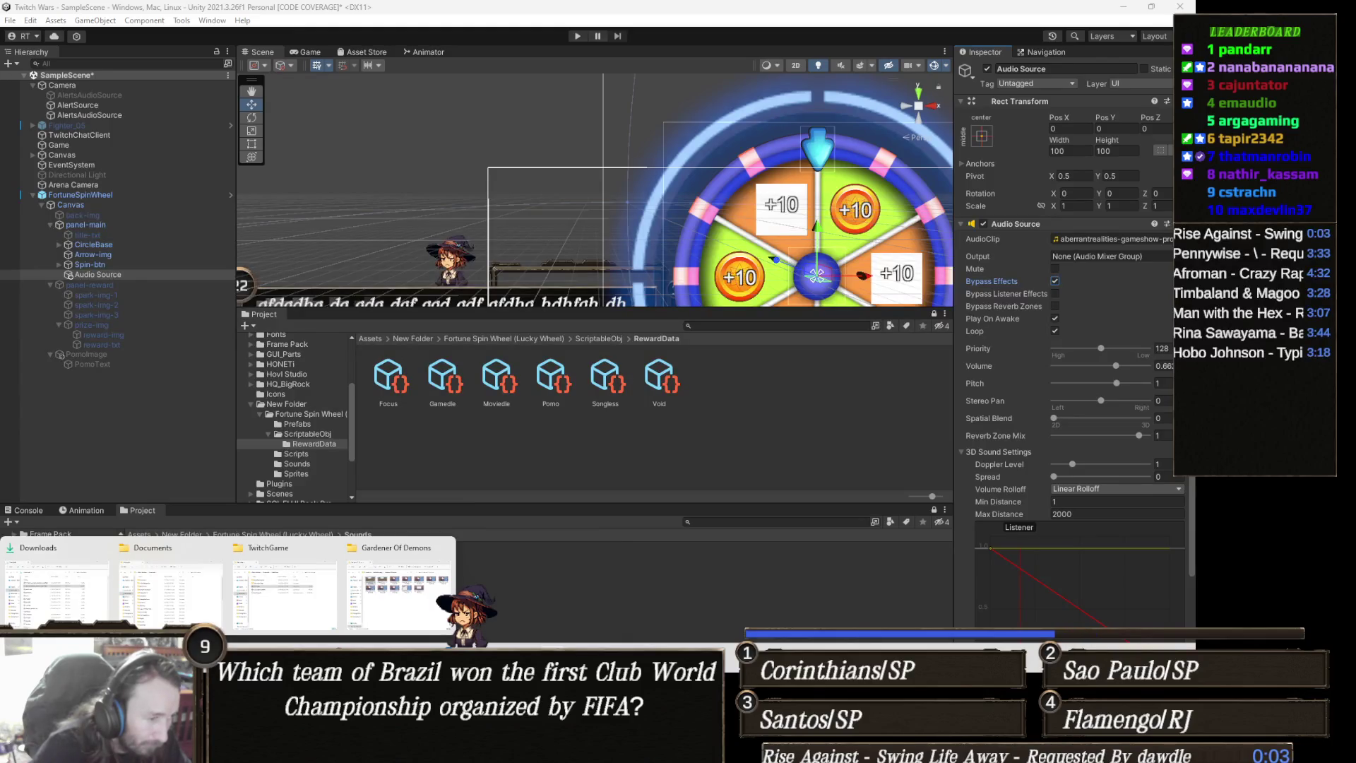
click(51, 594)
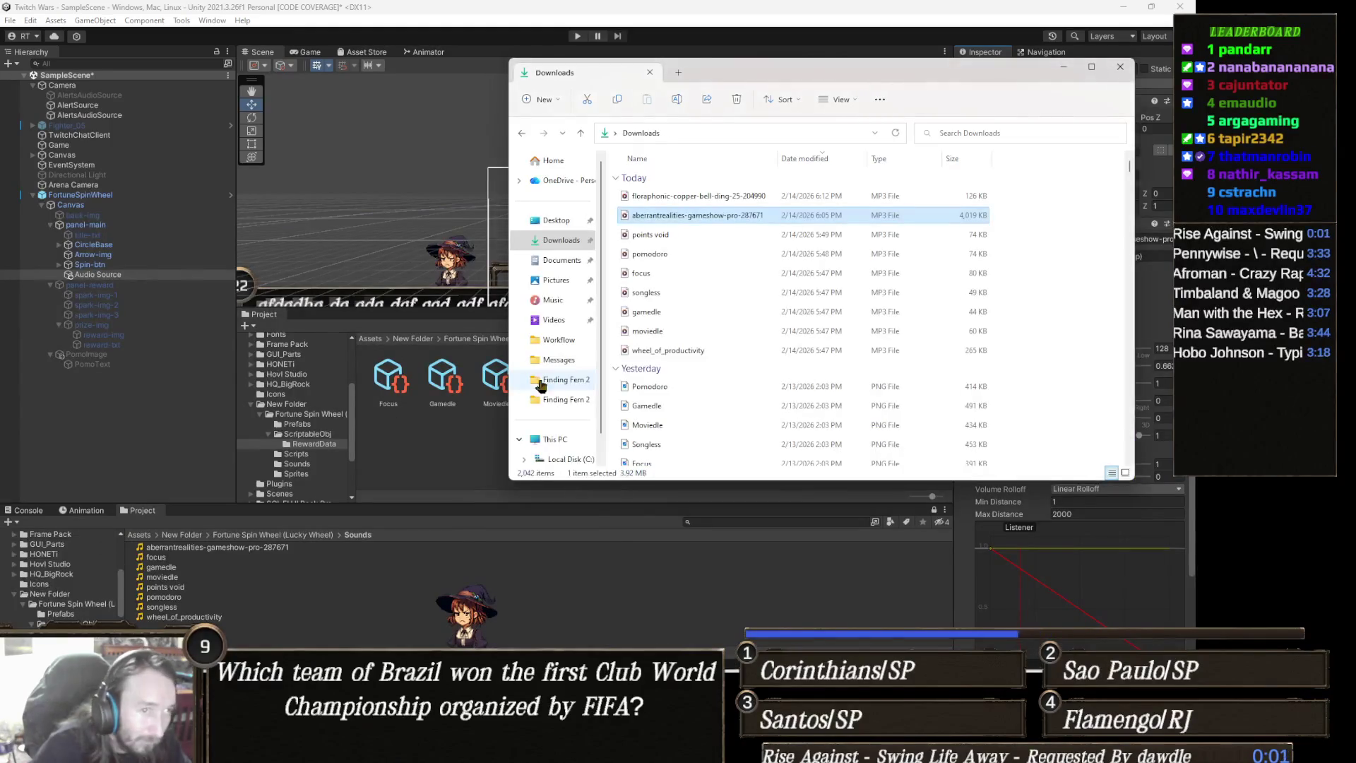
click(694, 198)
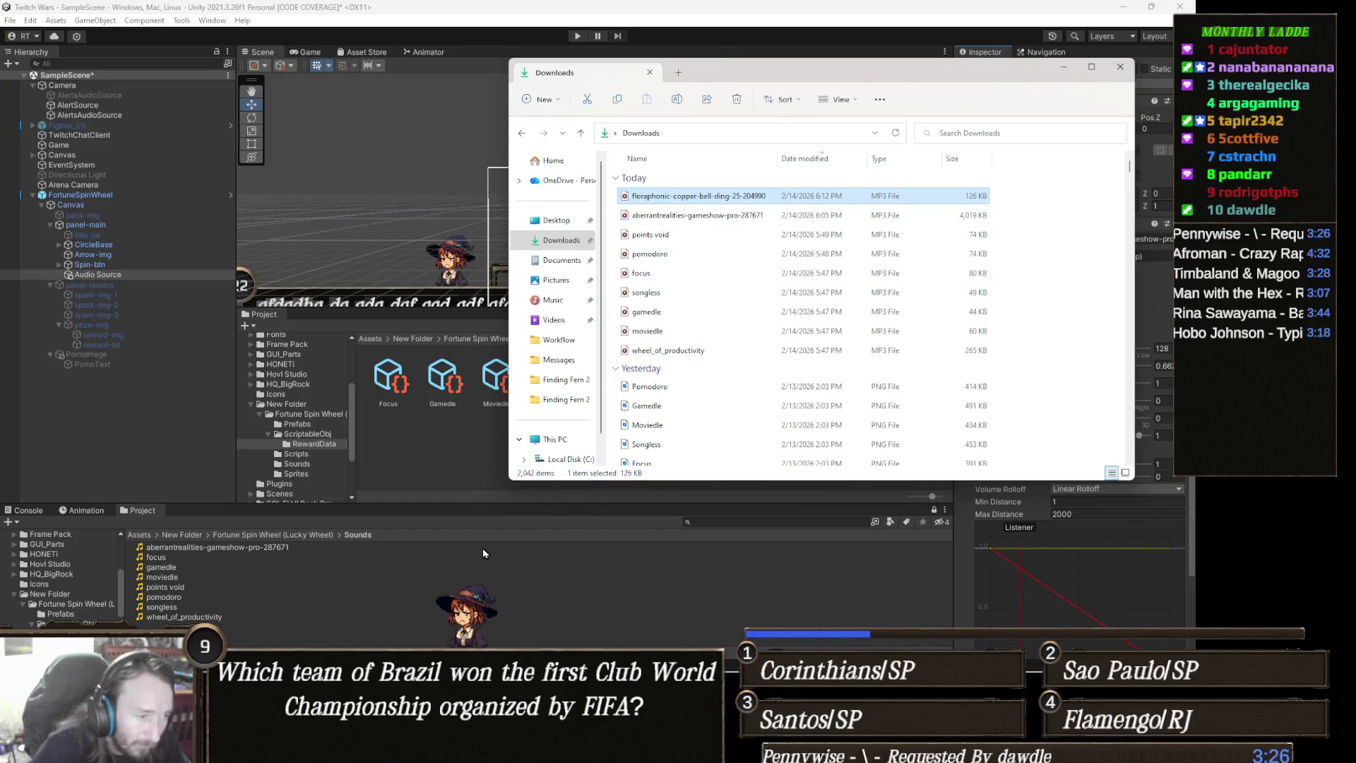
drag(479, 583, 521, 621)
click(519, 618)
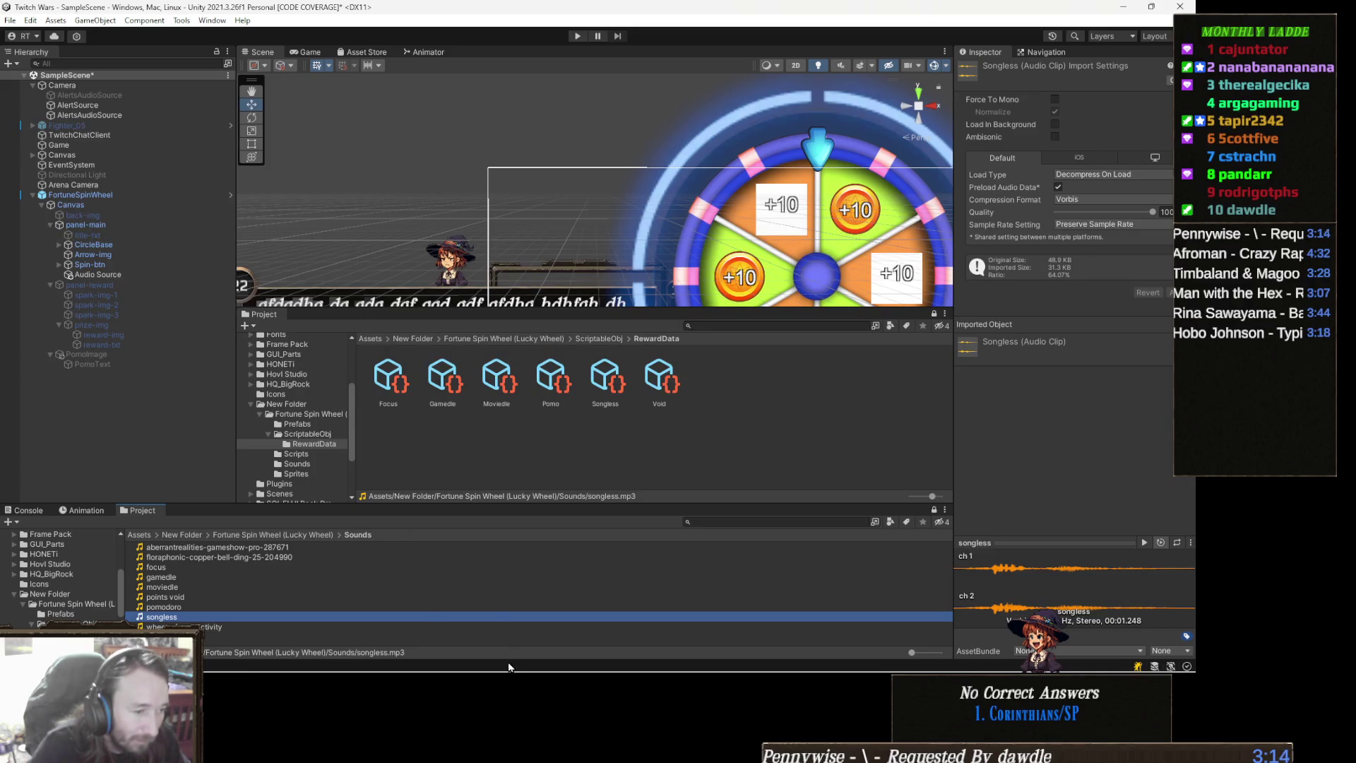
mouse_move(494, 669)
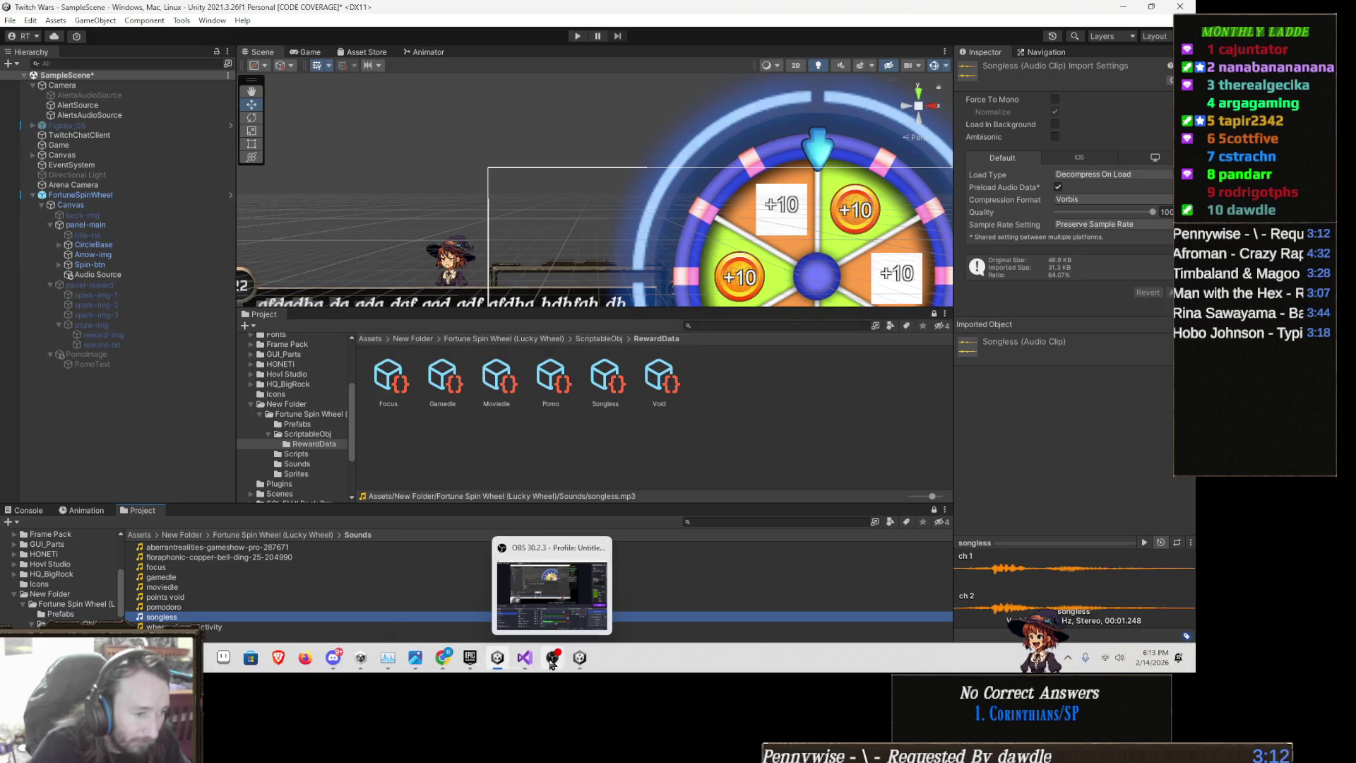
click(524, 658)
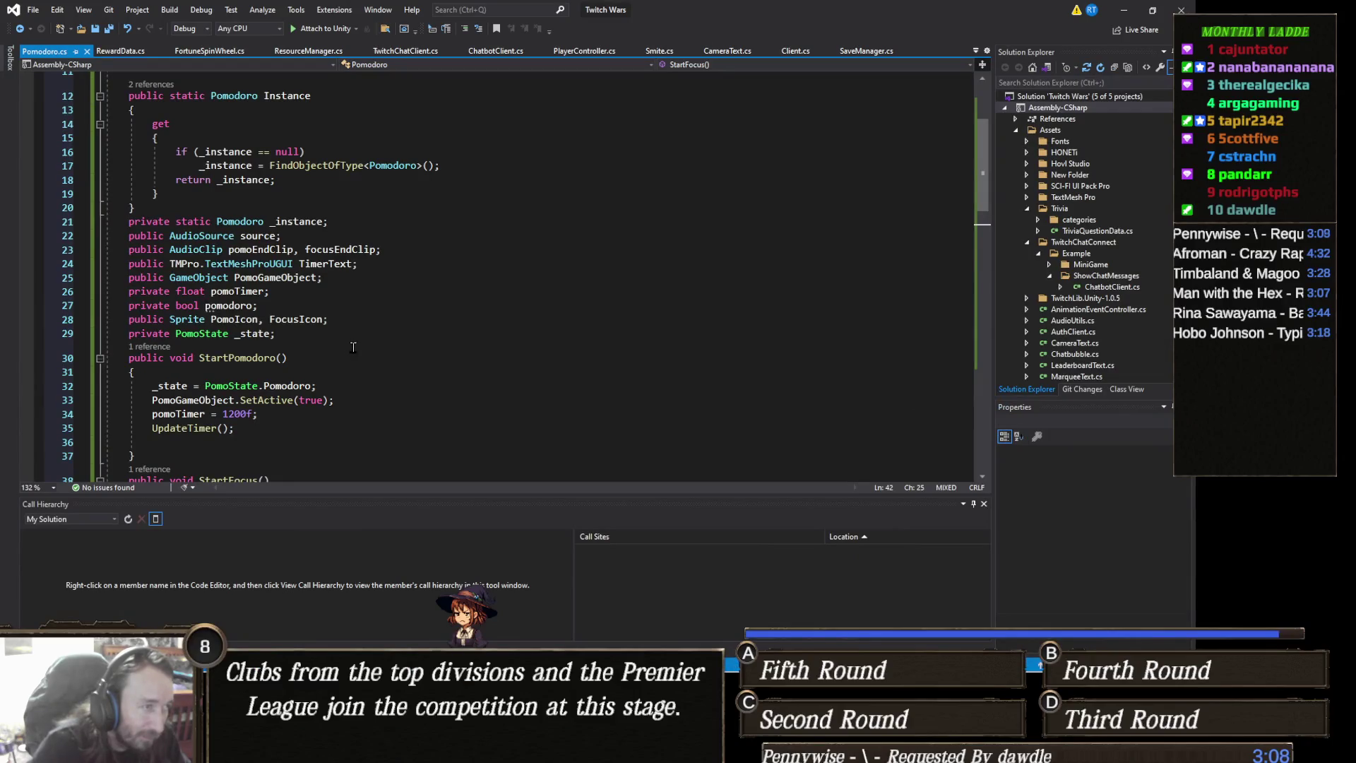
Add 'private AudioClip queuedClip;' below _state in Pomodoro.cs and select that line
click(318, 332)
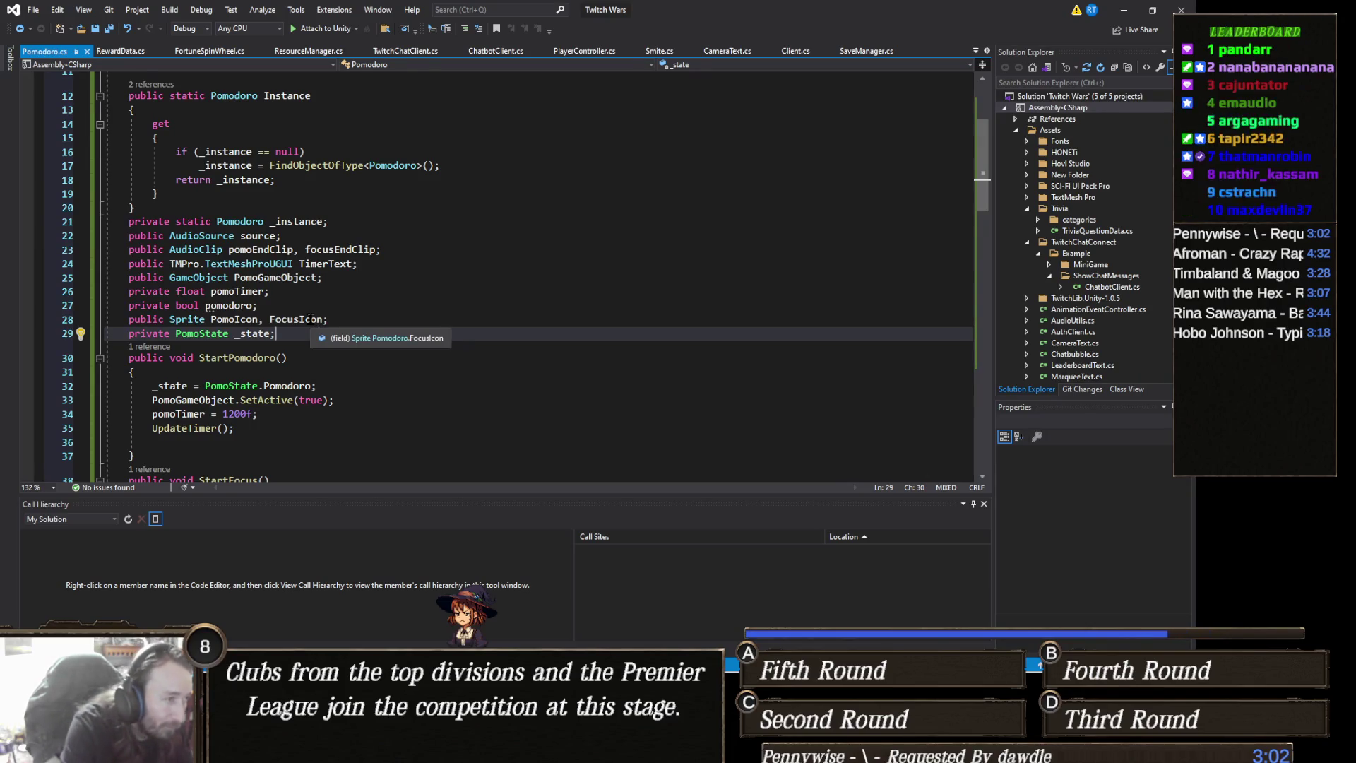
key(Return)
text(private AudioC)
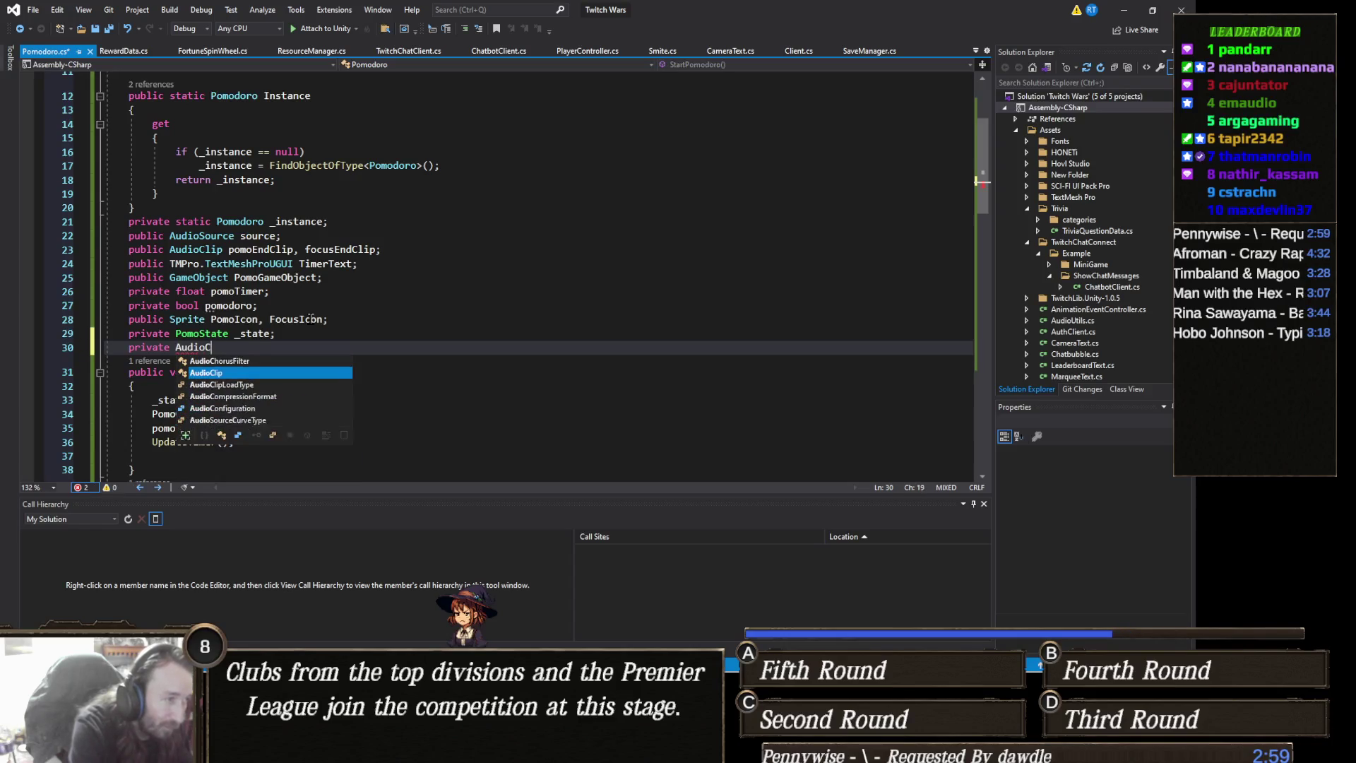
key(Tab)
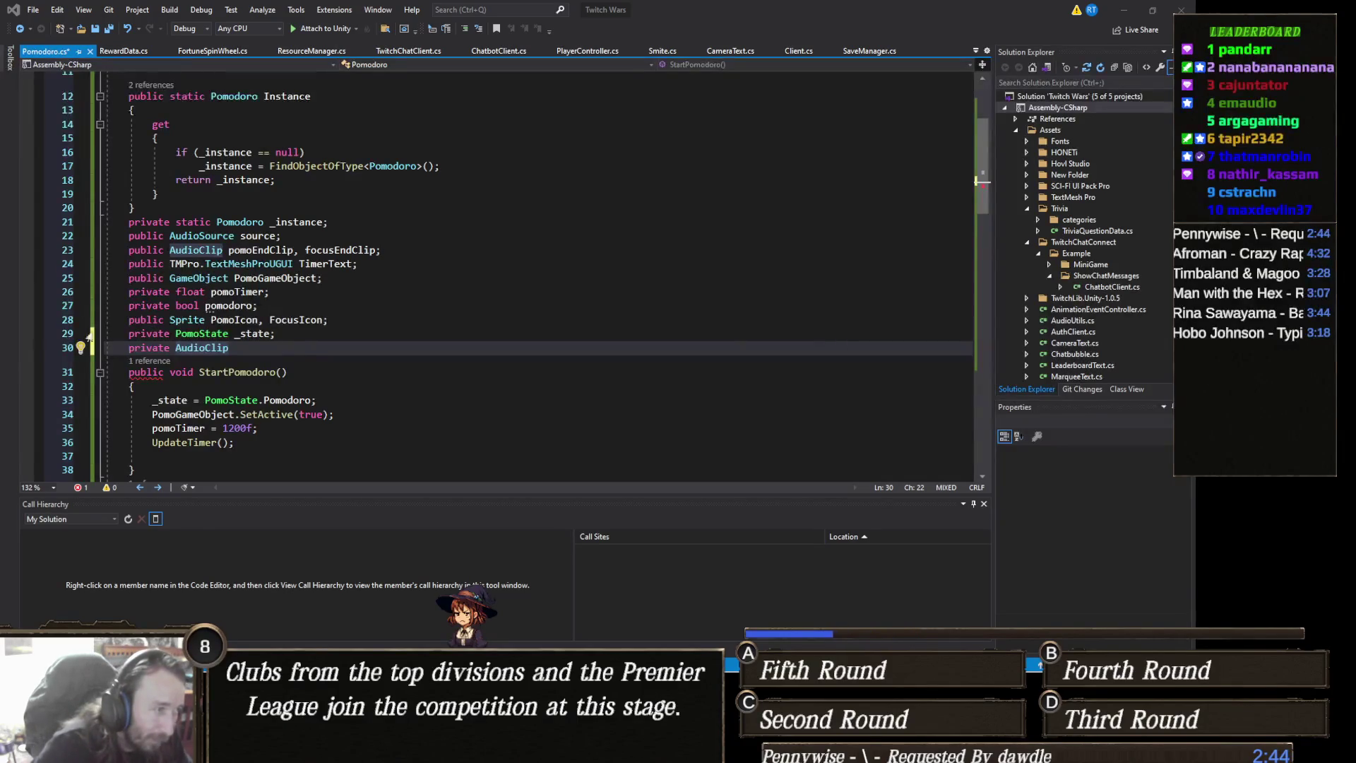
text(queuedClip;)
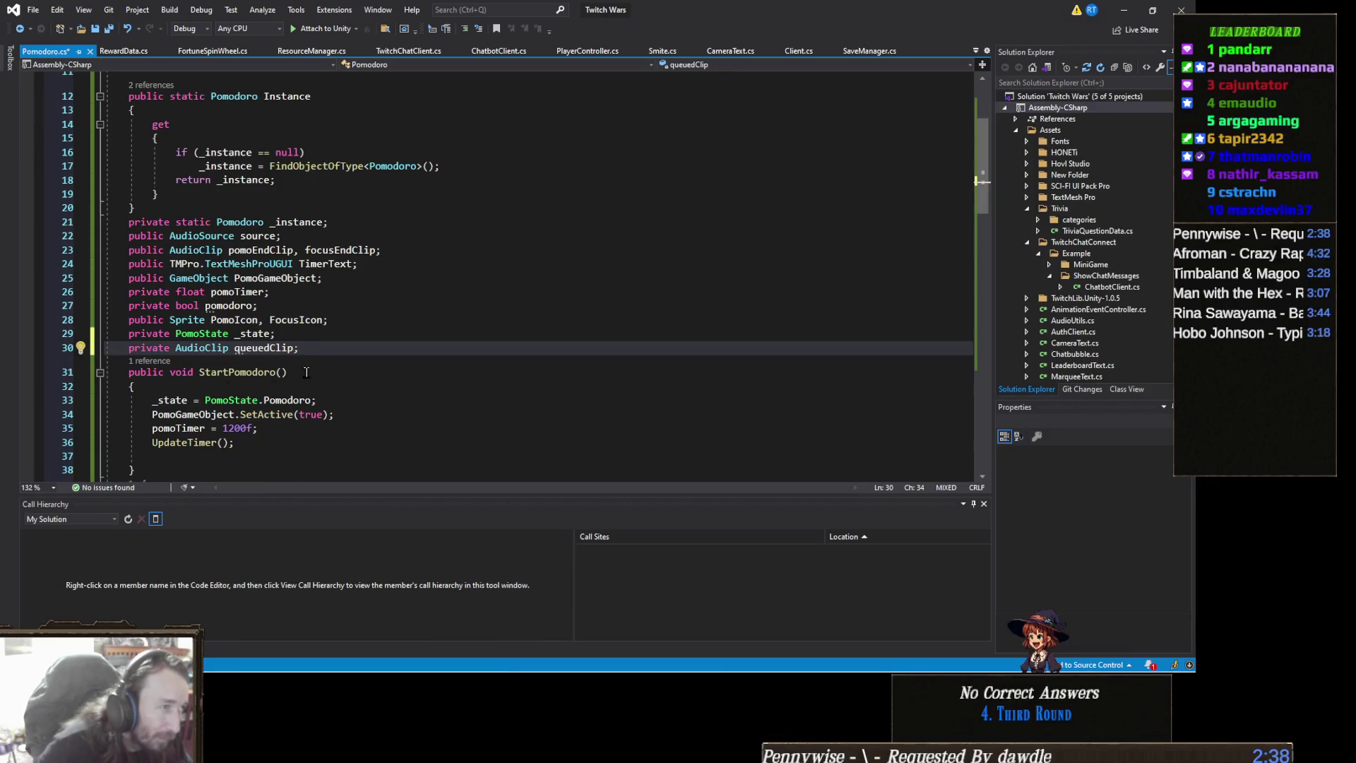
key(shift+Home)
key(shift+Home)
key(ctrl+Tab)
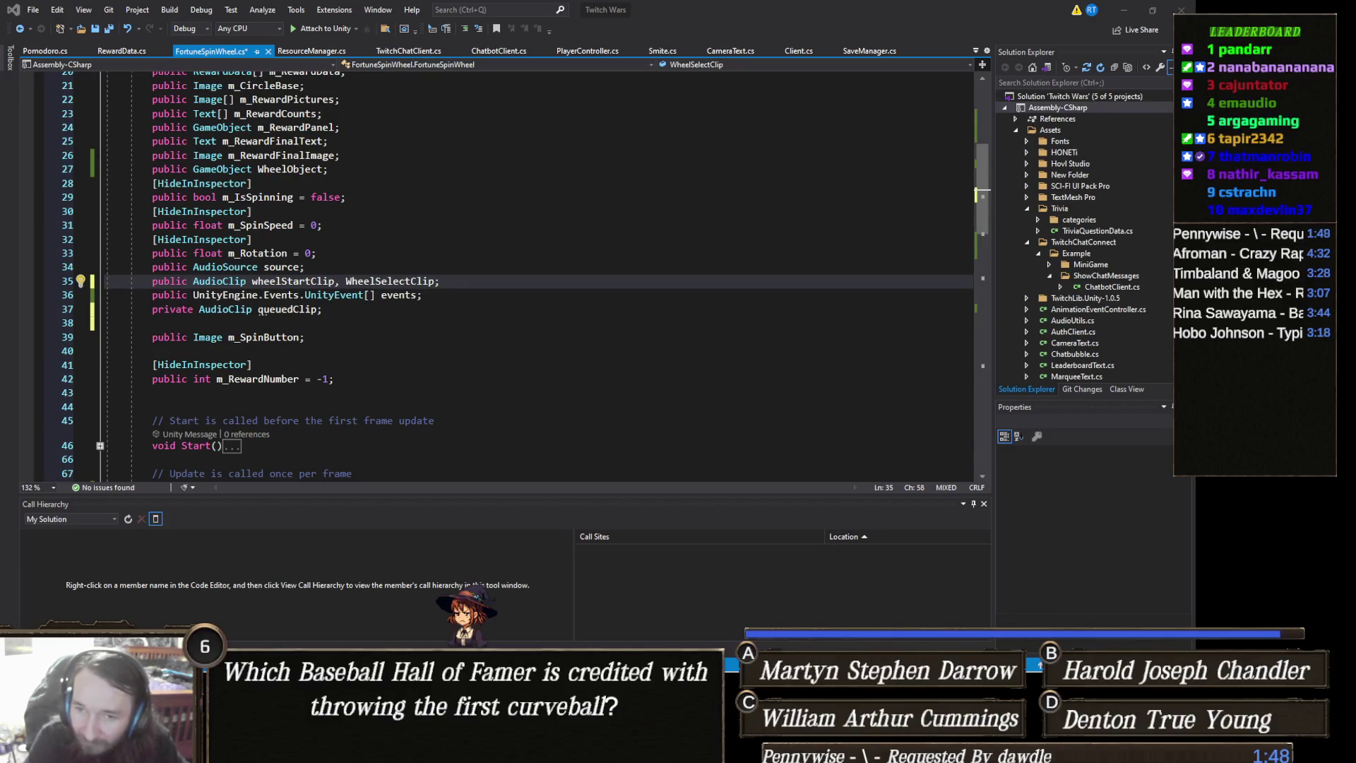
Return focus to the FortuneSpinWheel.cs editor
key(alt+Tab)
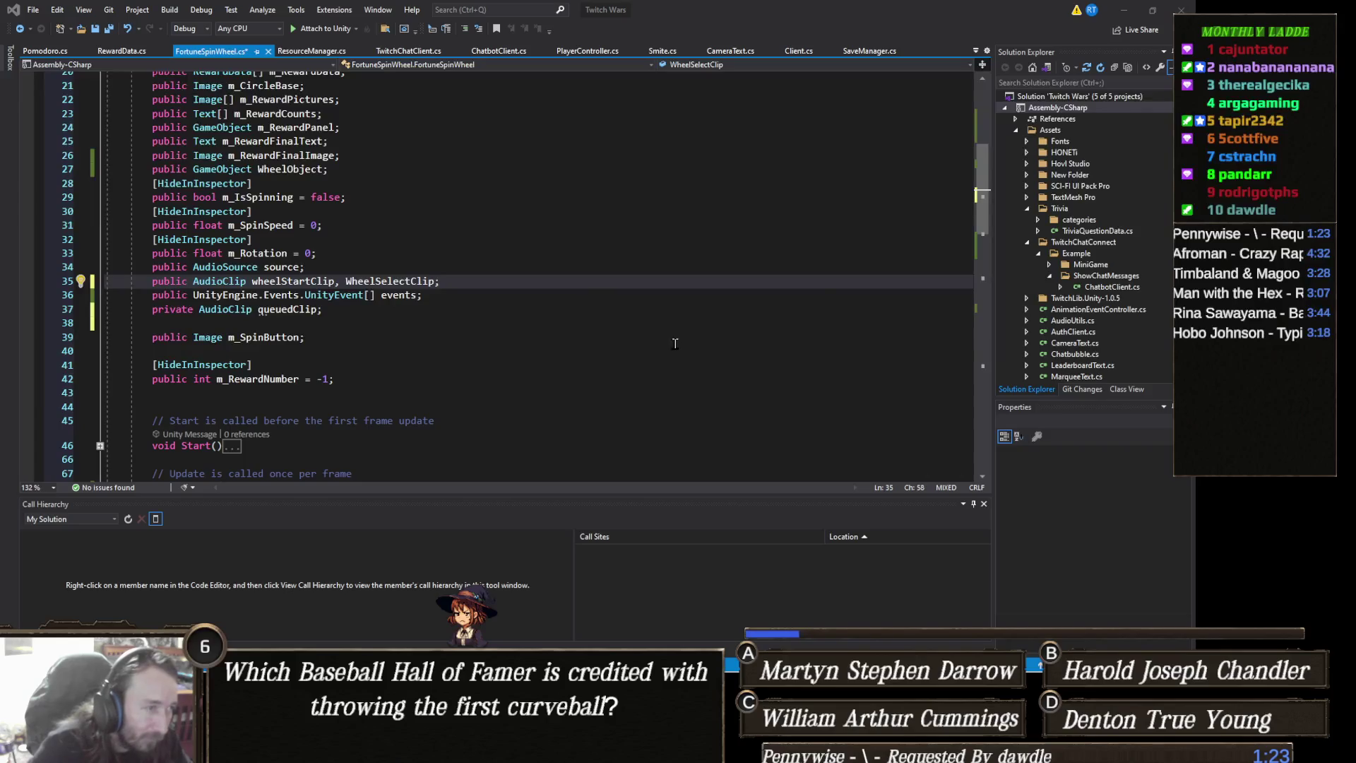
Jump to HandleReward's call site at the WheelObject.SetActive(false) line
scroll(486, 406, down, 6)
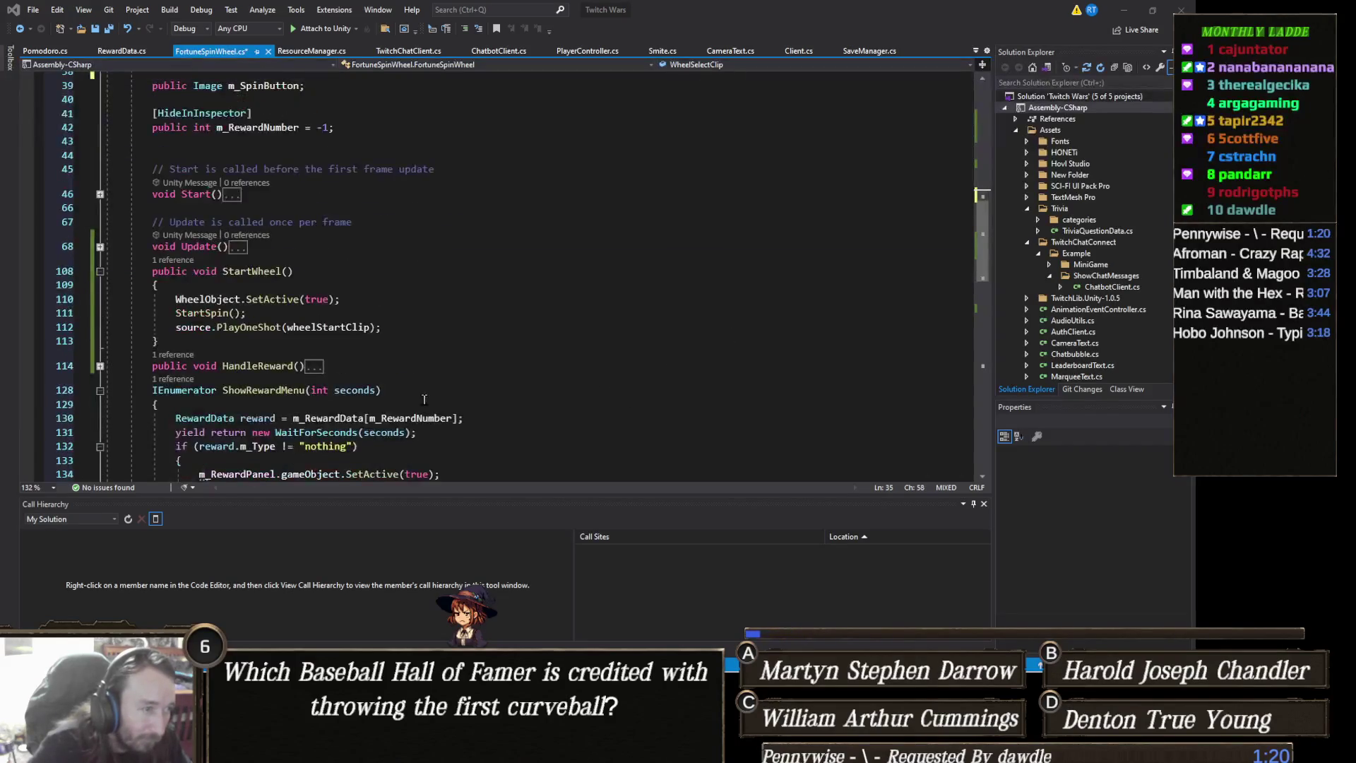
scroll(457, 390, down, 3)
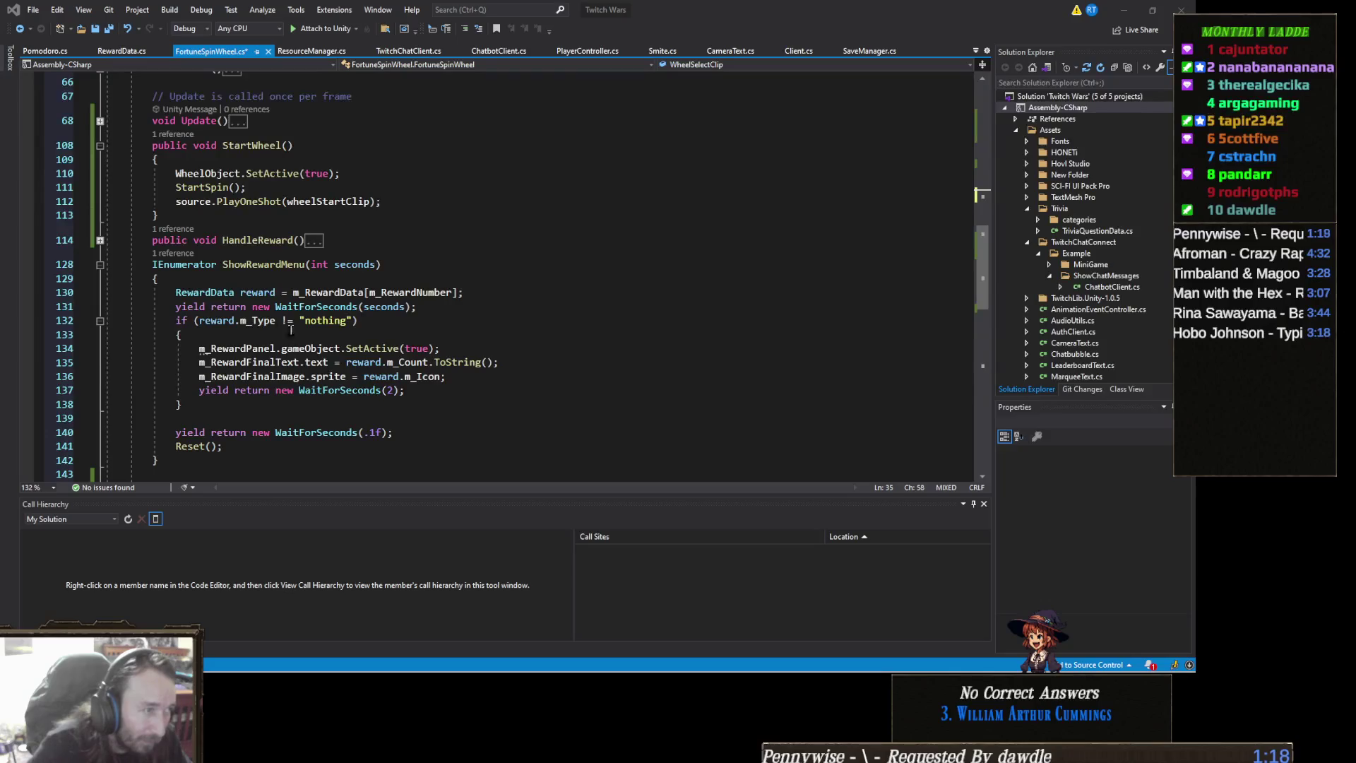
scroll(251, 282, down, 1)
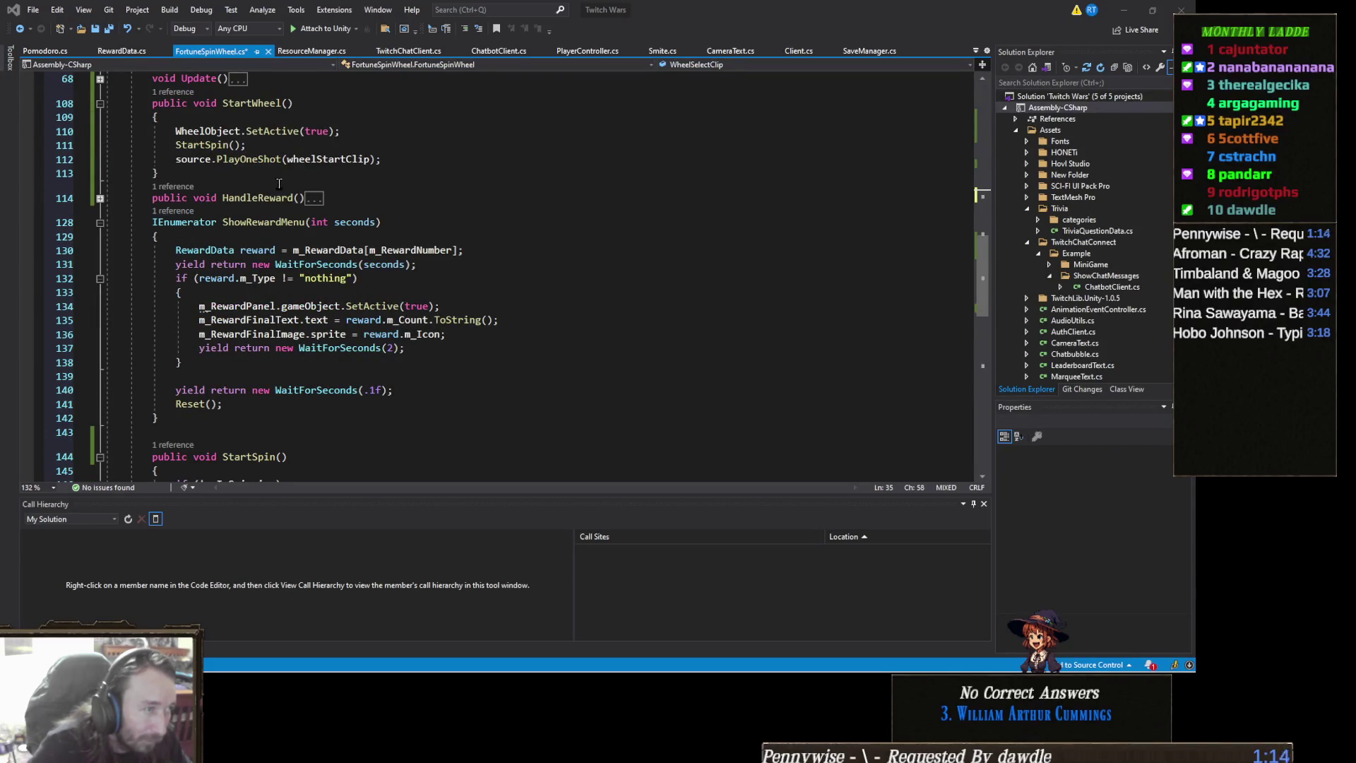
click(193, 187)
double_click(225, 151)
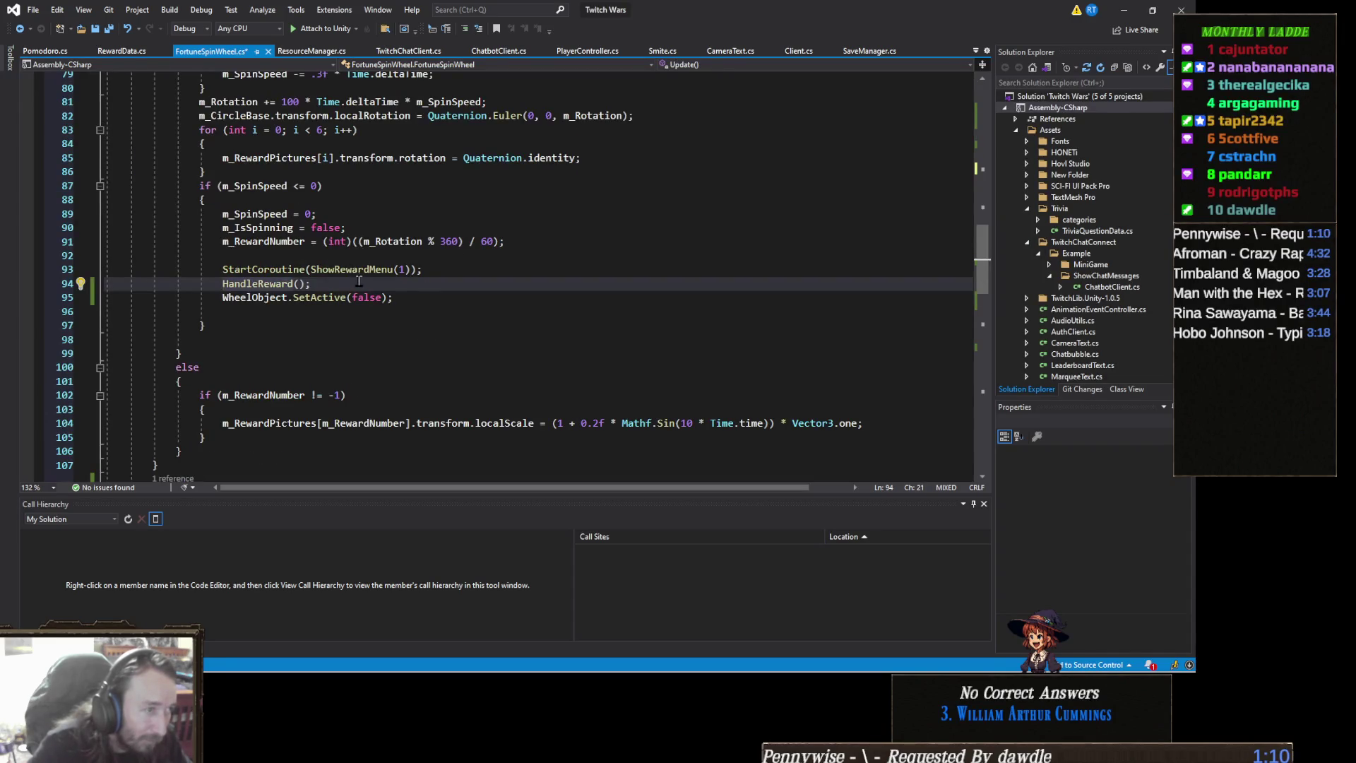
click(433, 295)
Add 'source.PlayOneShot(WheelSelectClip);' right after the wheel is hidden
key(Return)
text(source.PlayOneShot()
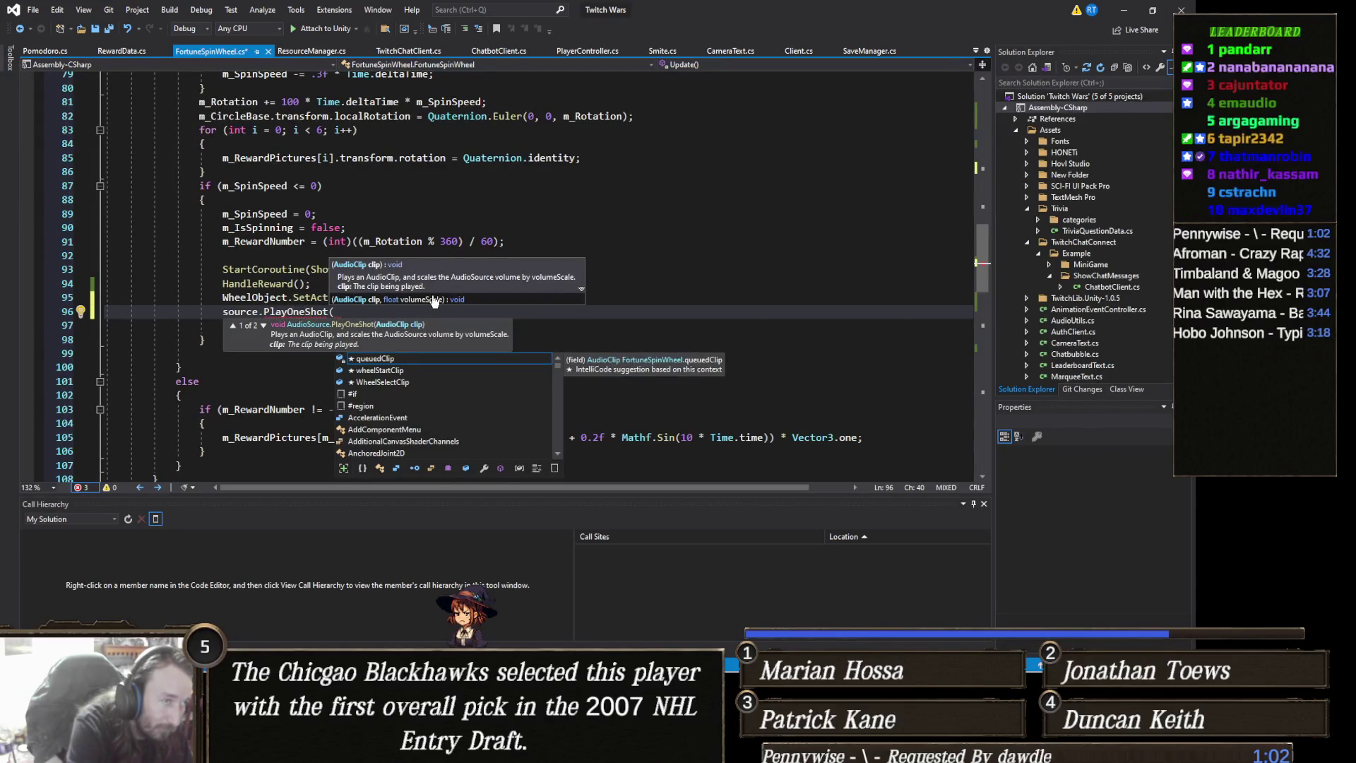
text(whee)
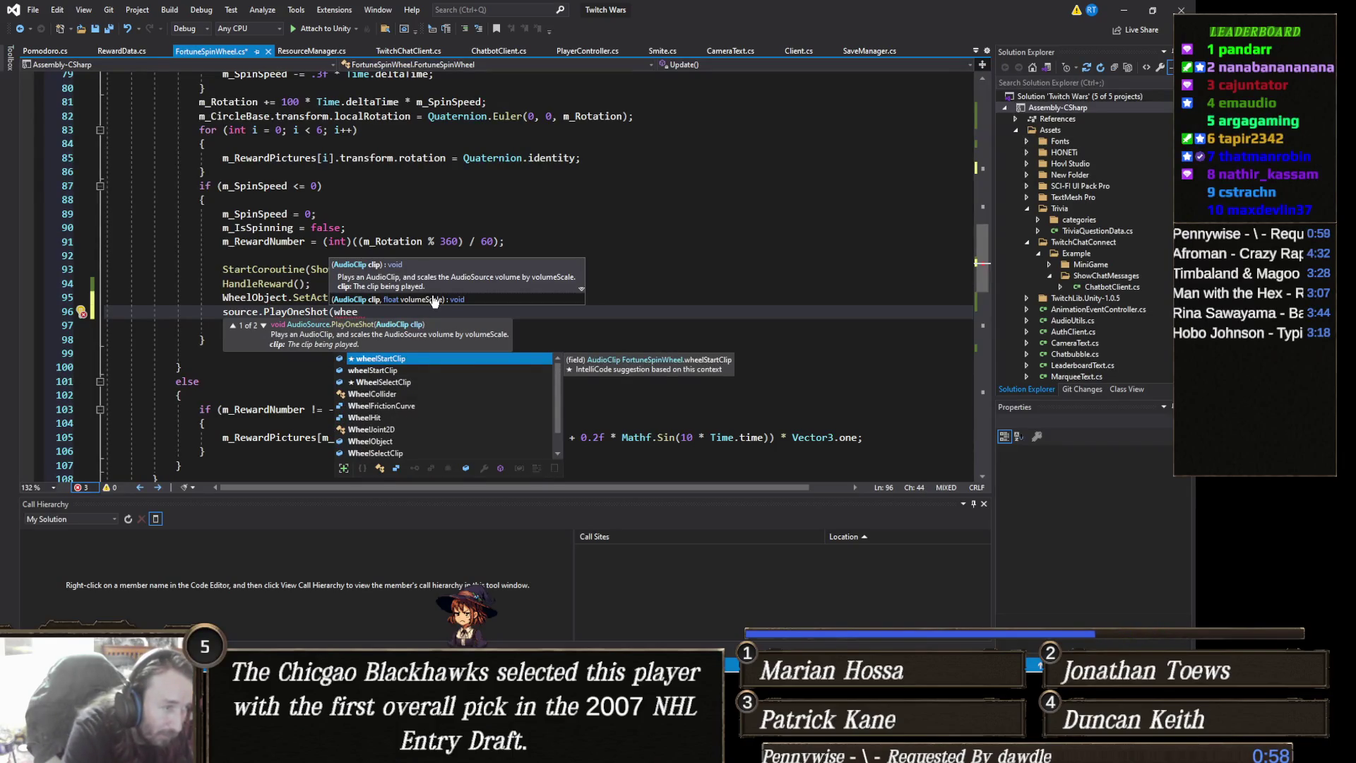
key(Tab)
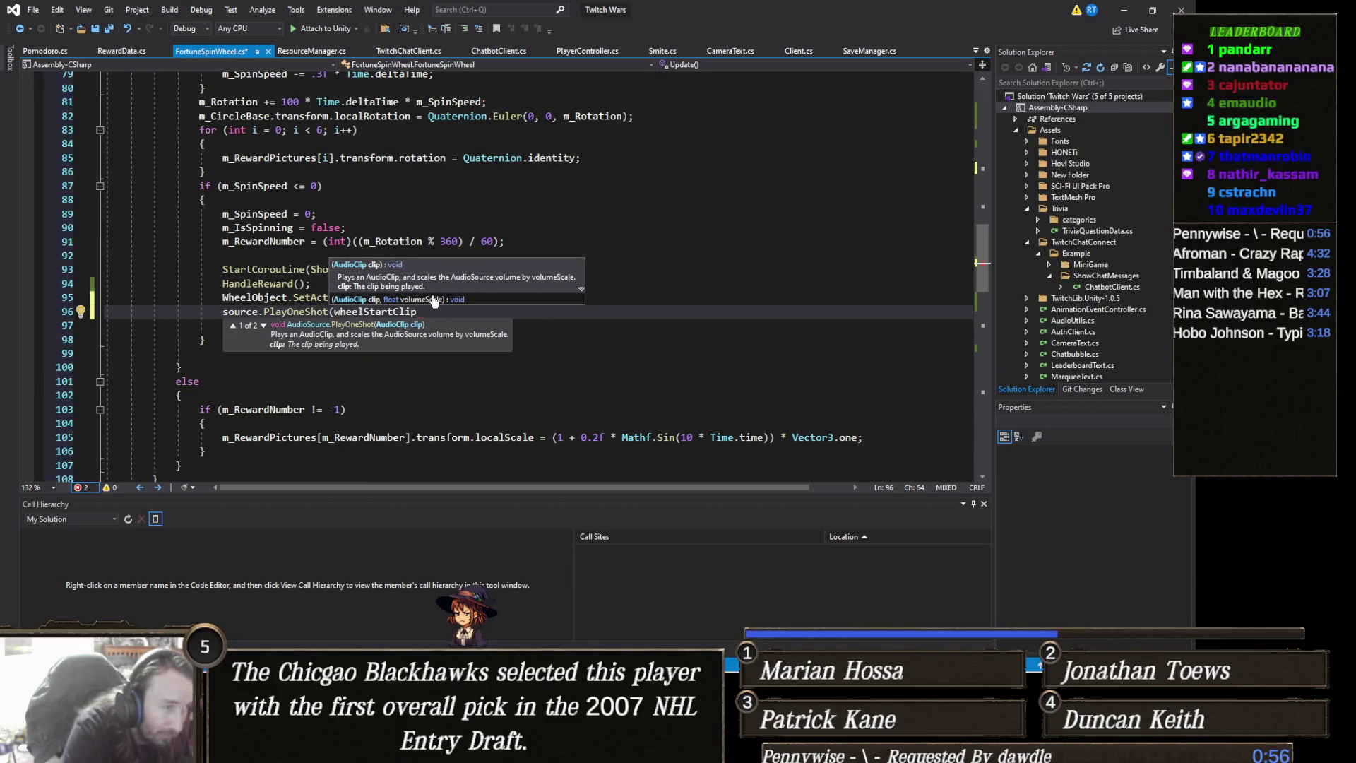
key(Down)
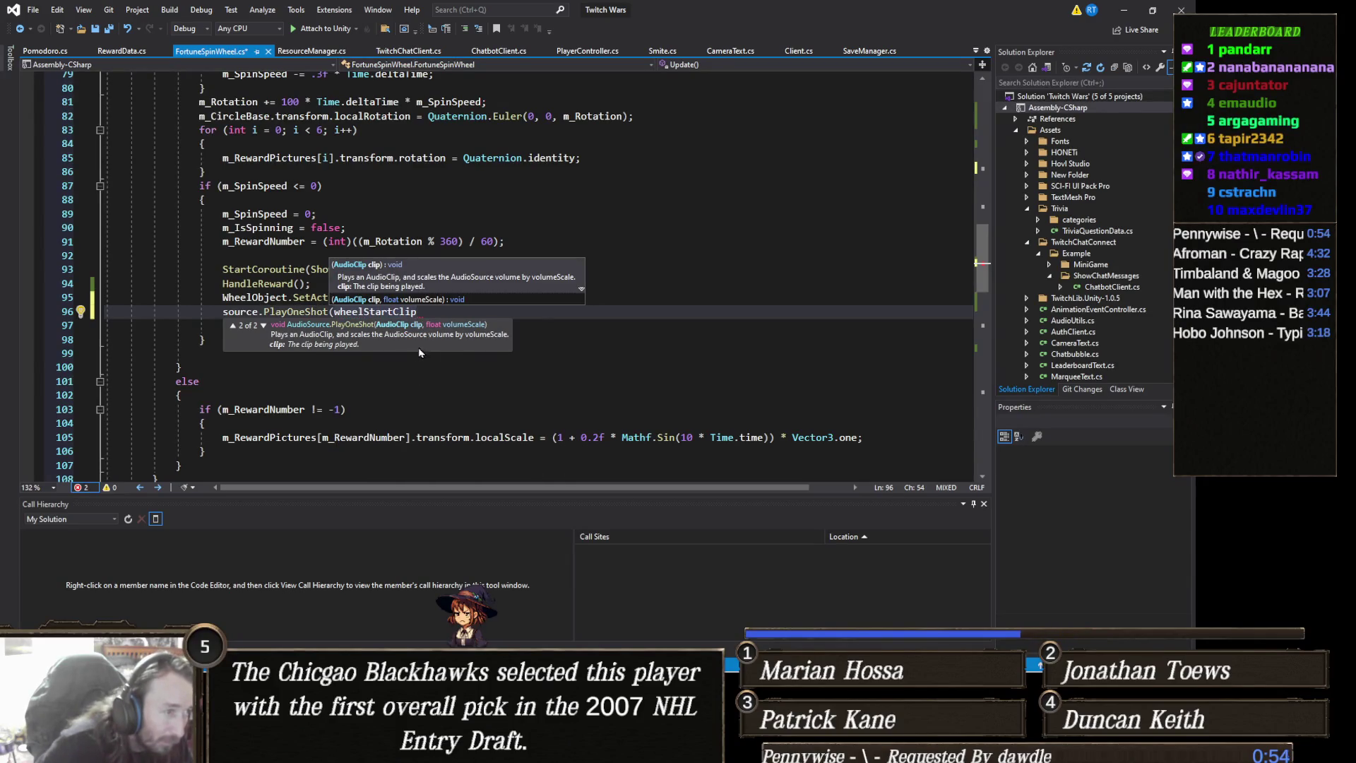
key(ctrl+BackSpace)
text(WheelS)
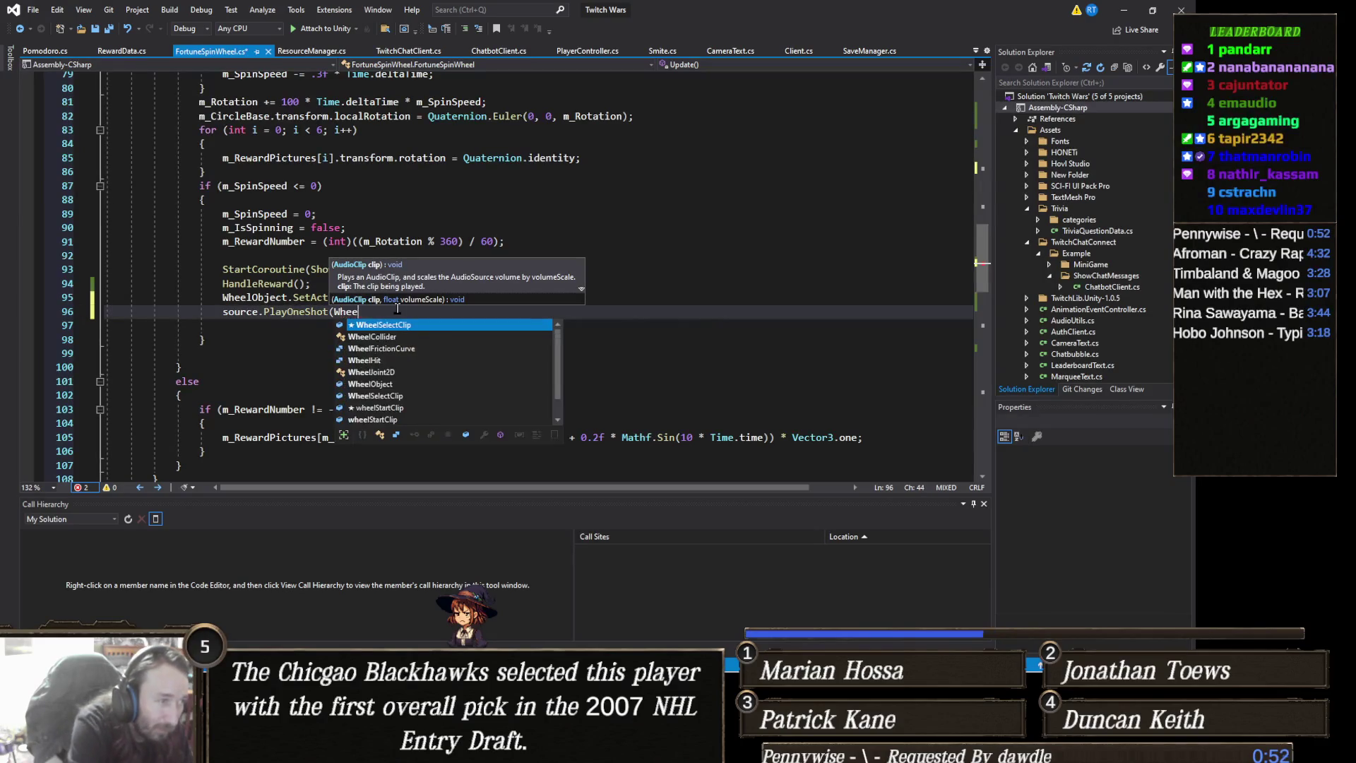
key(Tab)
text();)
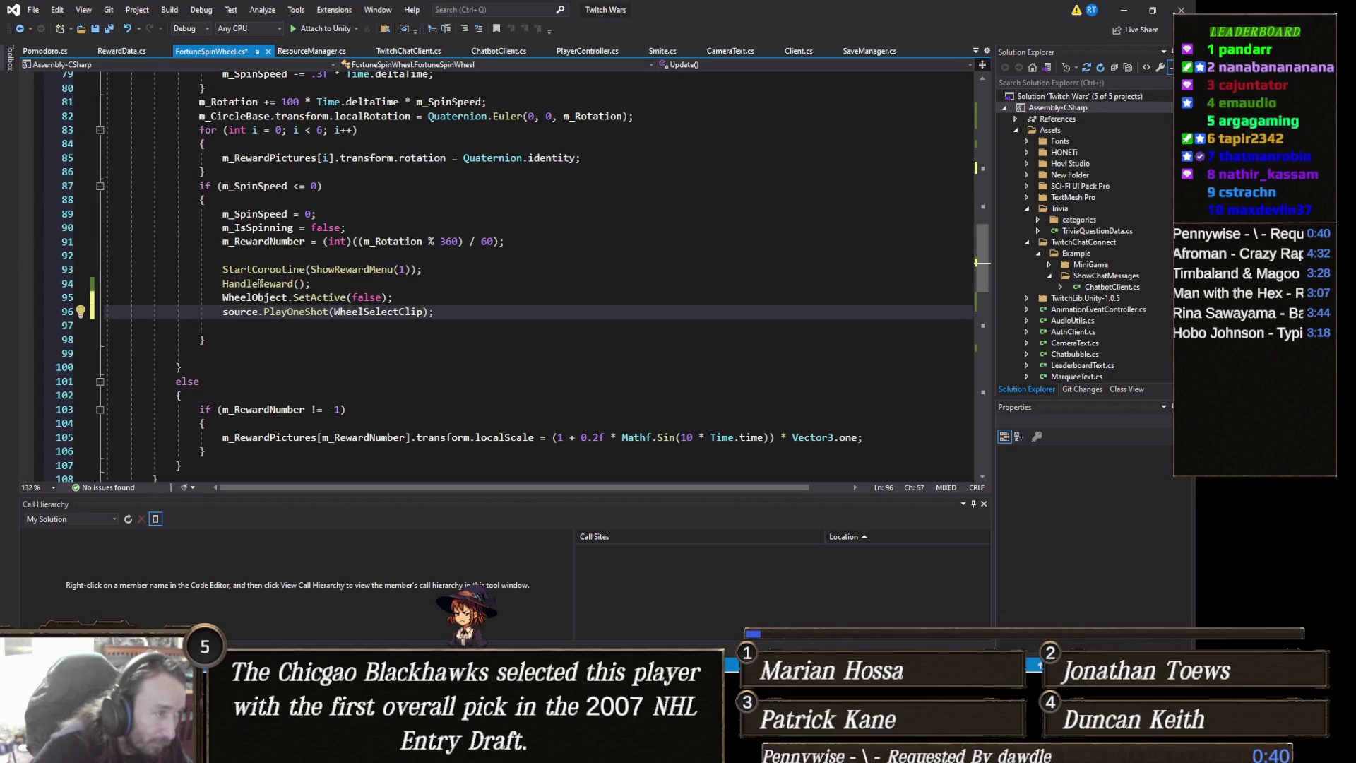
Jump to the HandleReward definition and expand its collapsed body
right_click(284, 286)
click(344, 358)
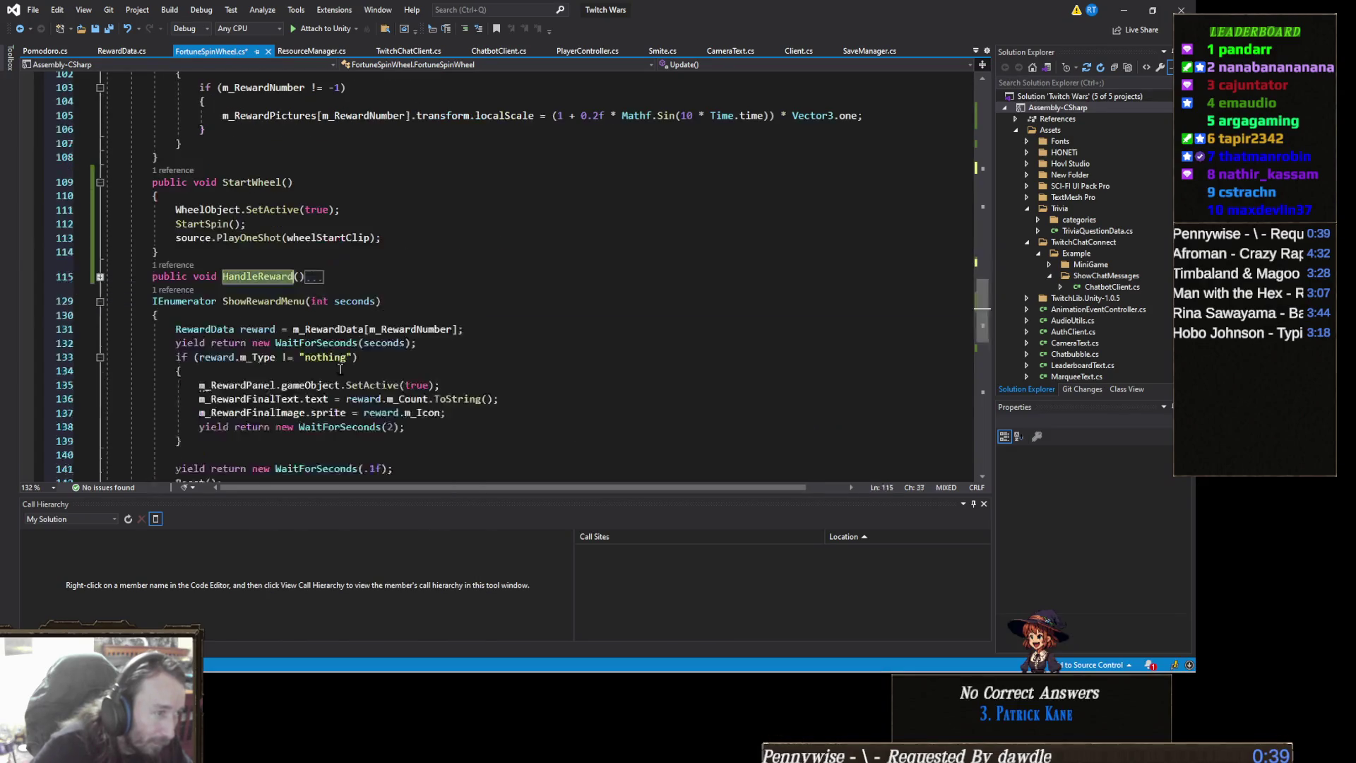
double_click(314, 277)
scroll(367, 332, down, 2)
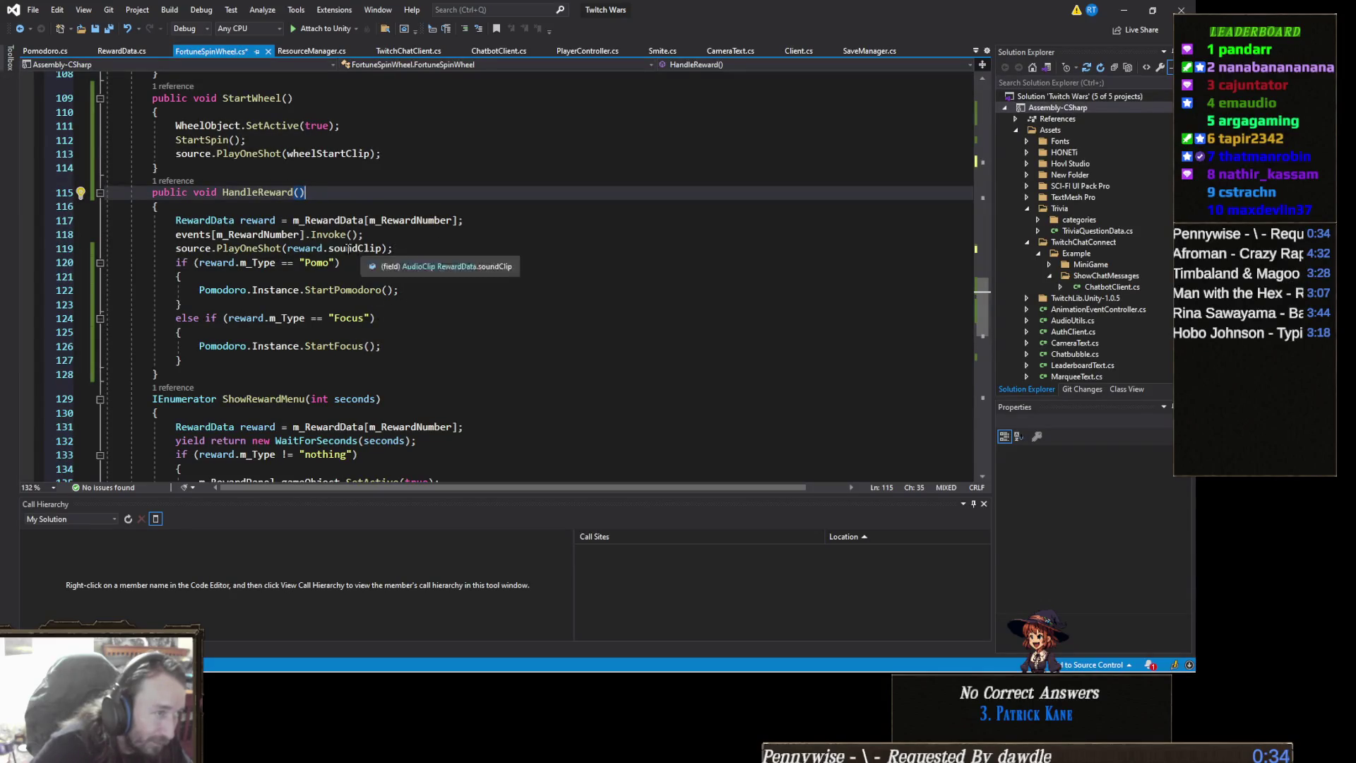
Replace the PlayOneShot call on line 119 with 'queuedClip = reward.soundClip;'
click(234, 248)
double_click(234, 248)
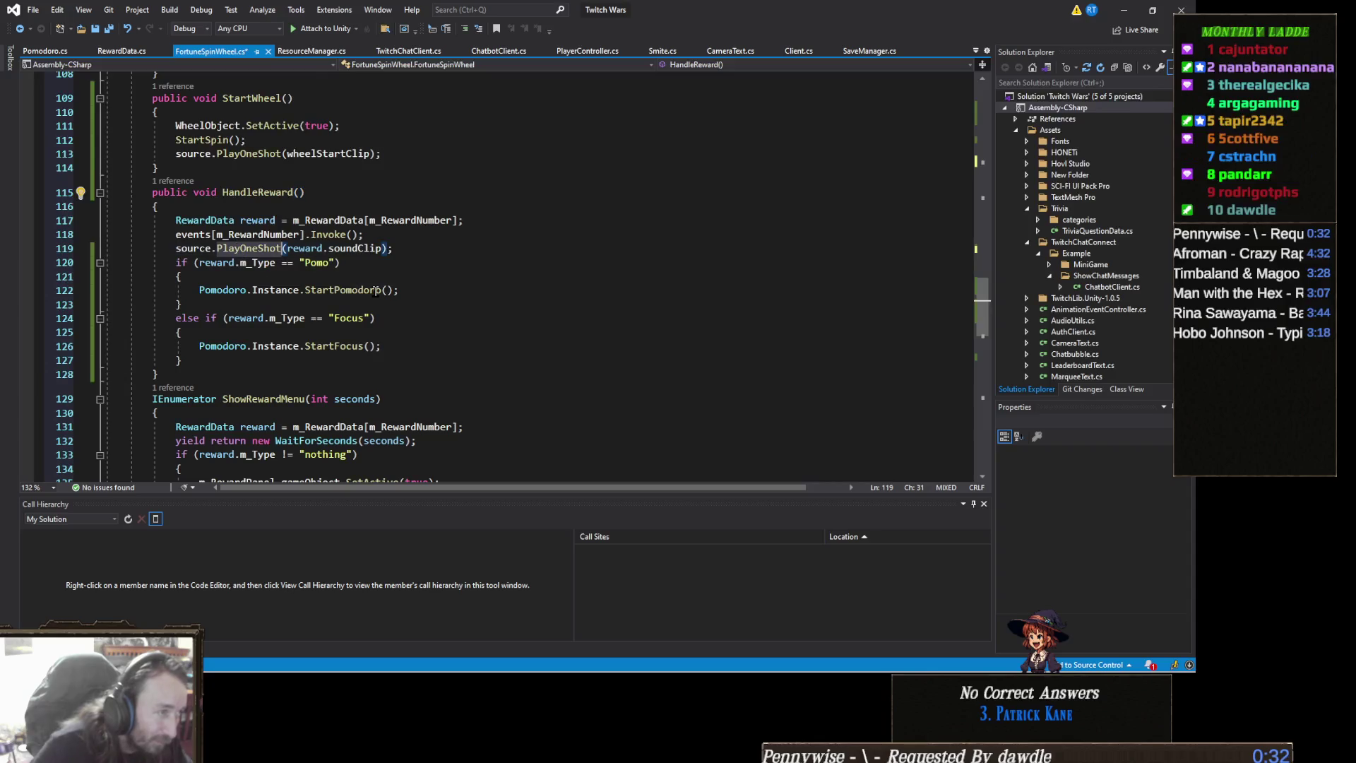
key(BackSpace)
key(ctrl+BackSpace)
key(ctrl+BackSpace)
text(sou)
key(BackSpace)
key(BackSpace)
key(BackSpace)
text(queu)
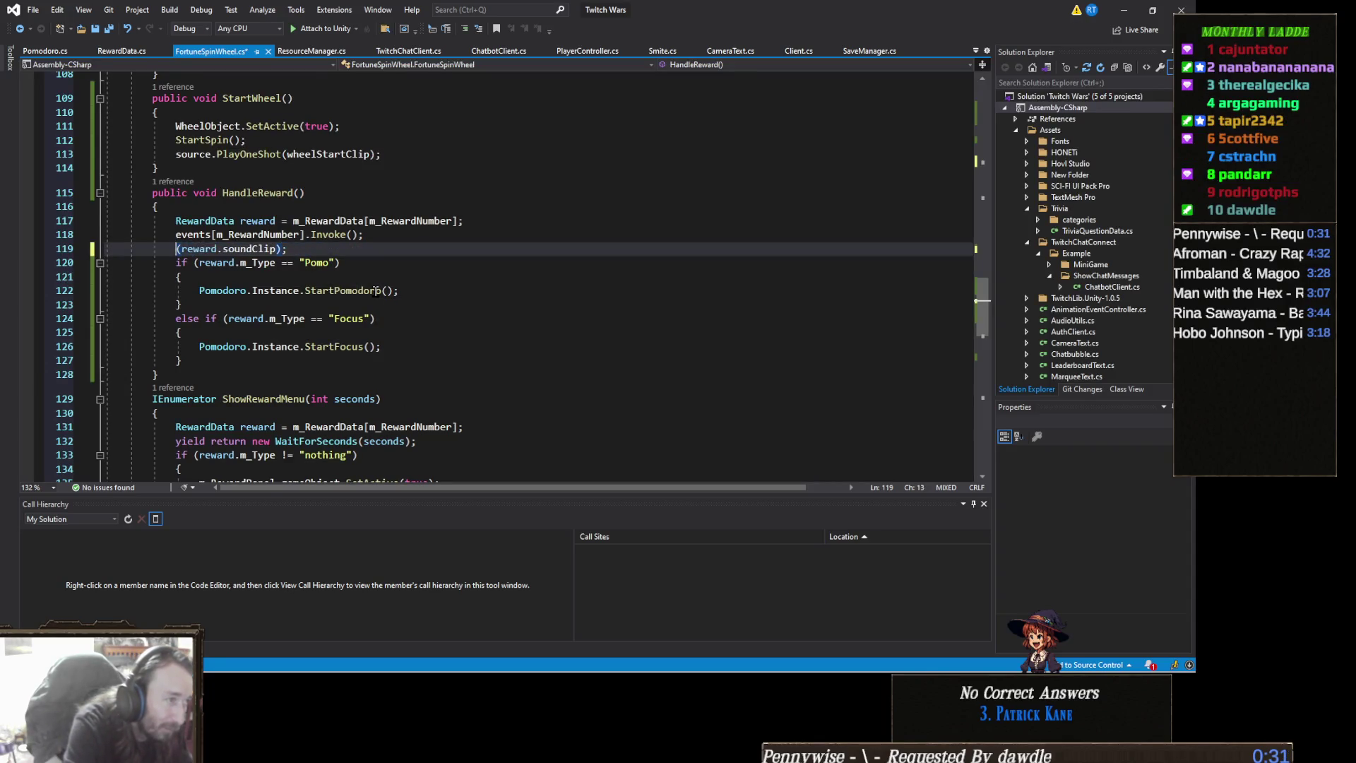
key(Tab)
key(Delete)
text(=)
key(ctrl+Right)
key(ctrl+Right)
key(ctrl+Right)
key(Delete)
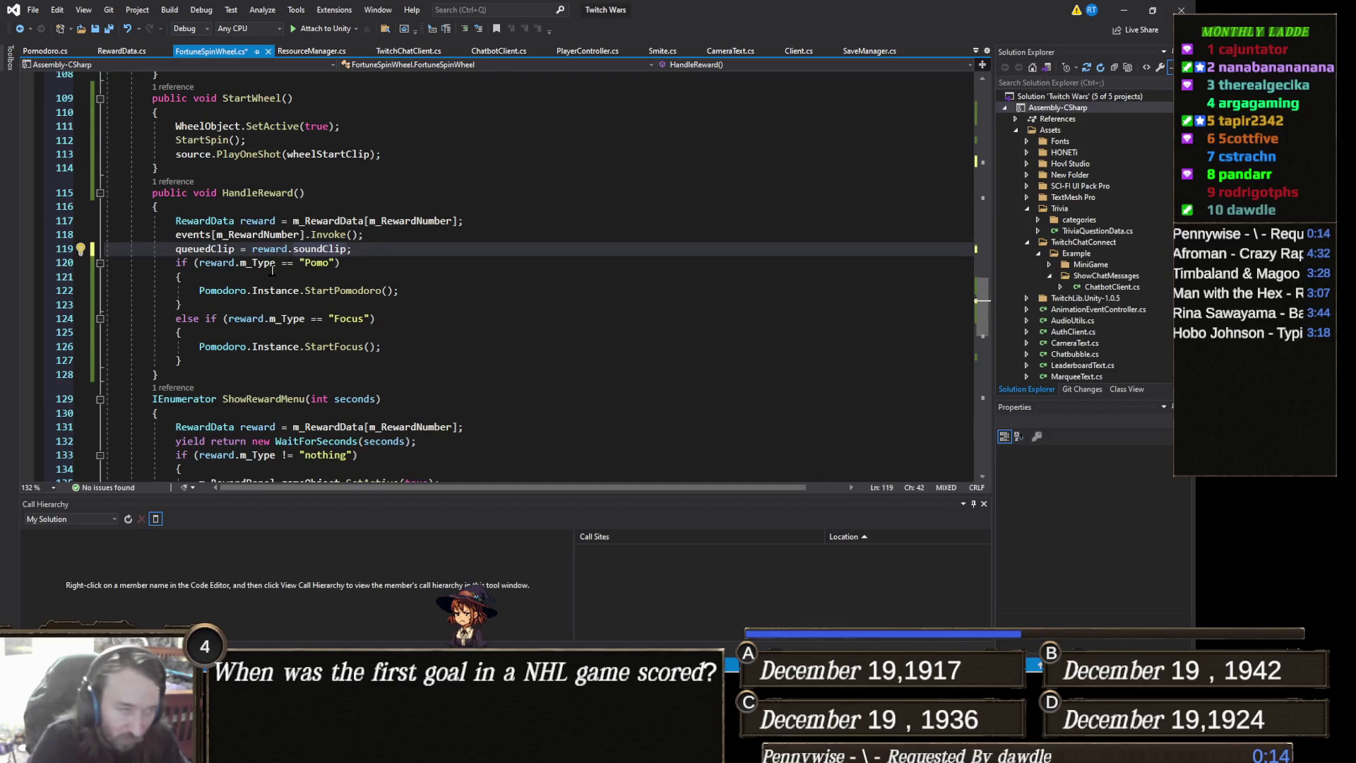
scroll(276, 272, up, 2)
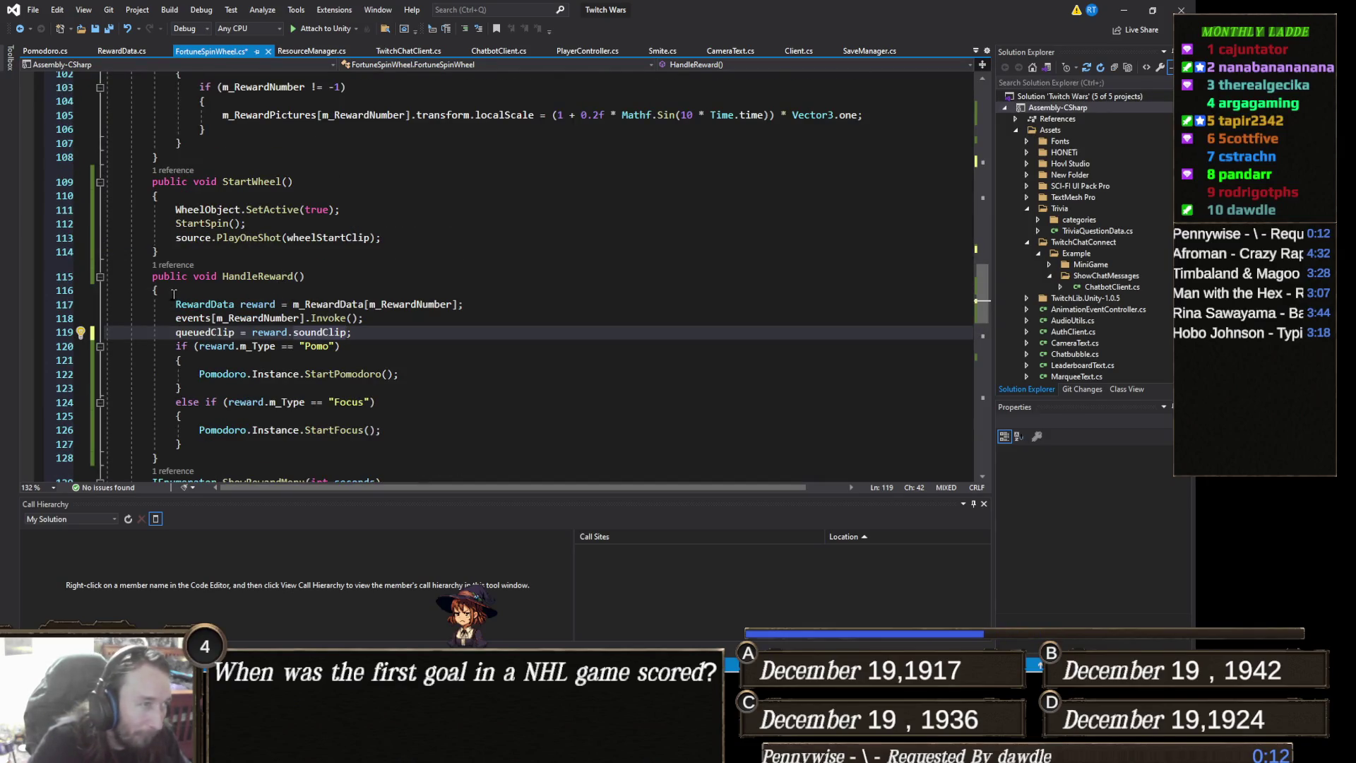
In Update, add an 'if (queuedClip != null)' block after the else block
scroll(194, 300, up, 6)
scroll(194, 301, up, 6)
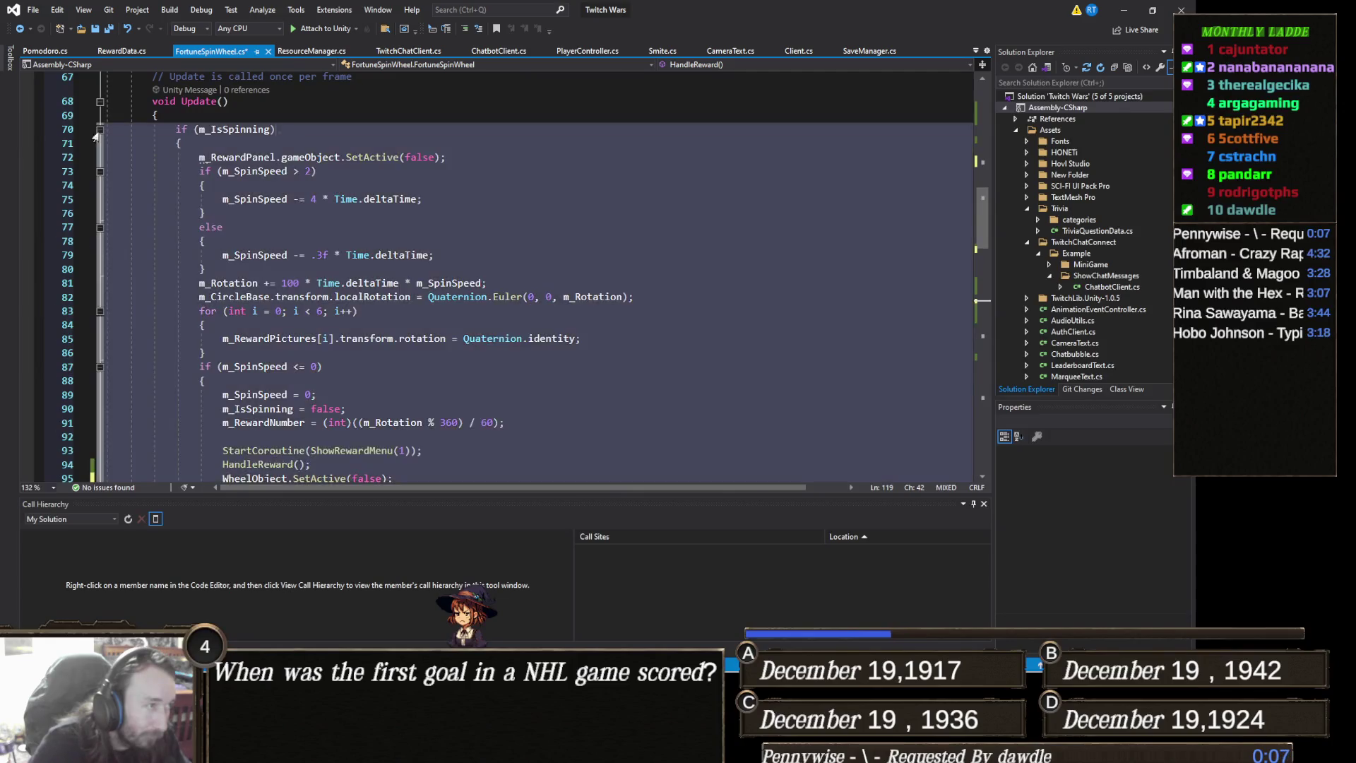
click(99, 130)
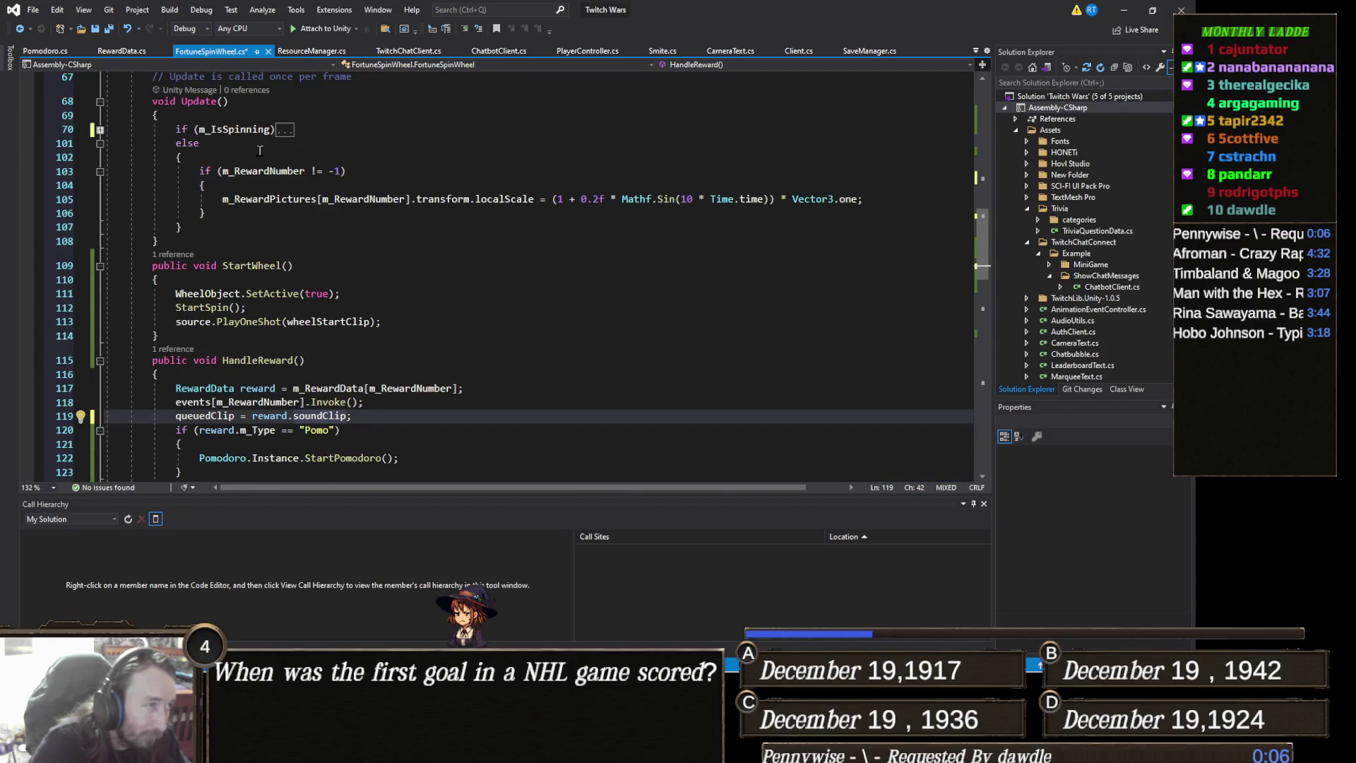
click(215, 213)
click(267, 227)
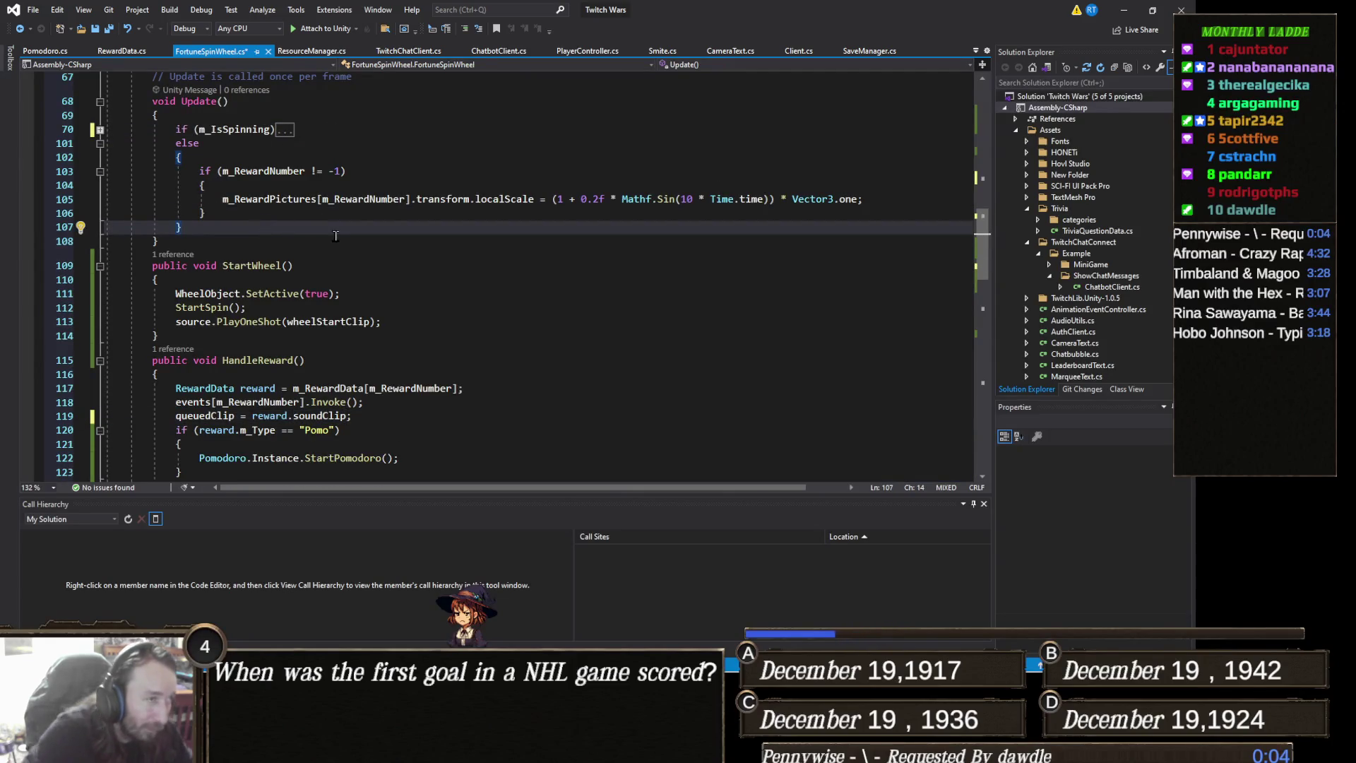
key(Return)
text(if ()
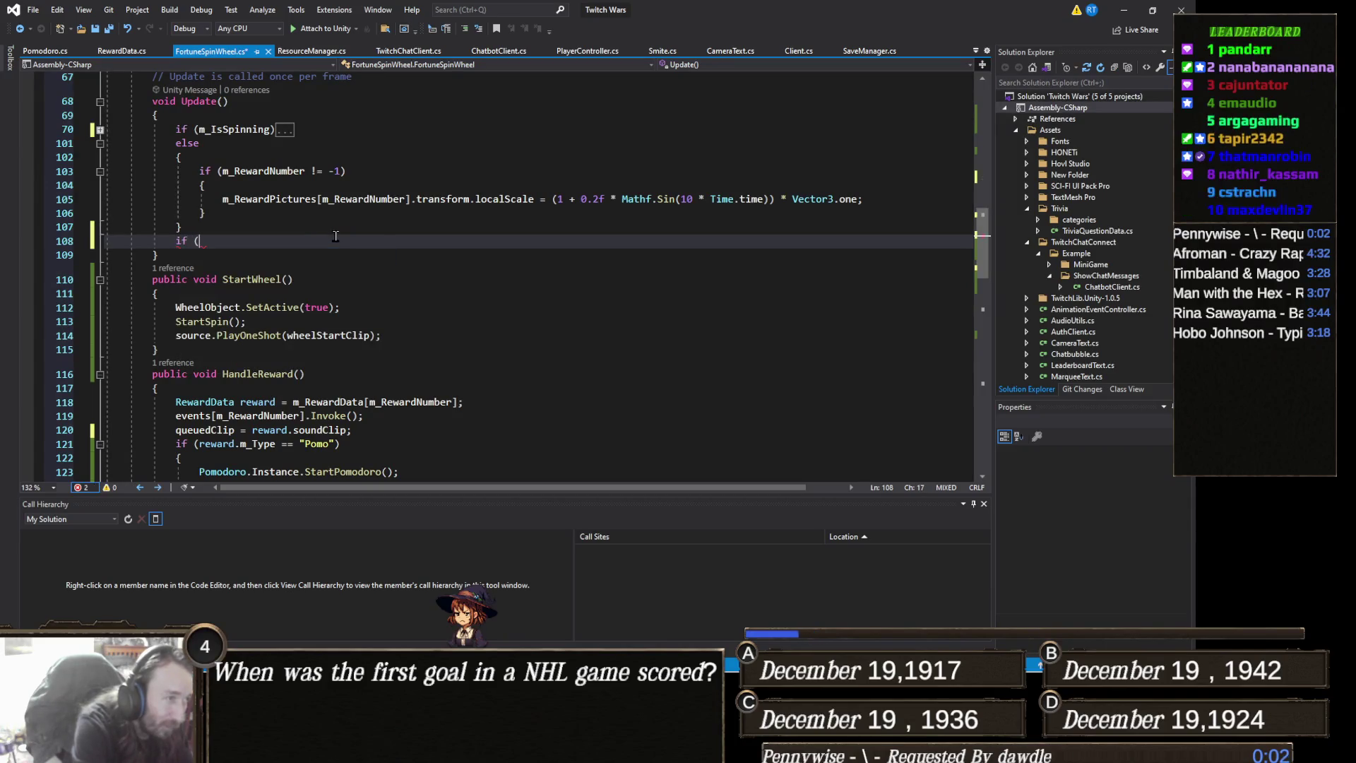
text(queuedClip)
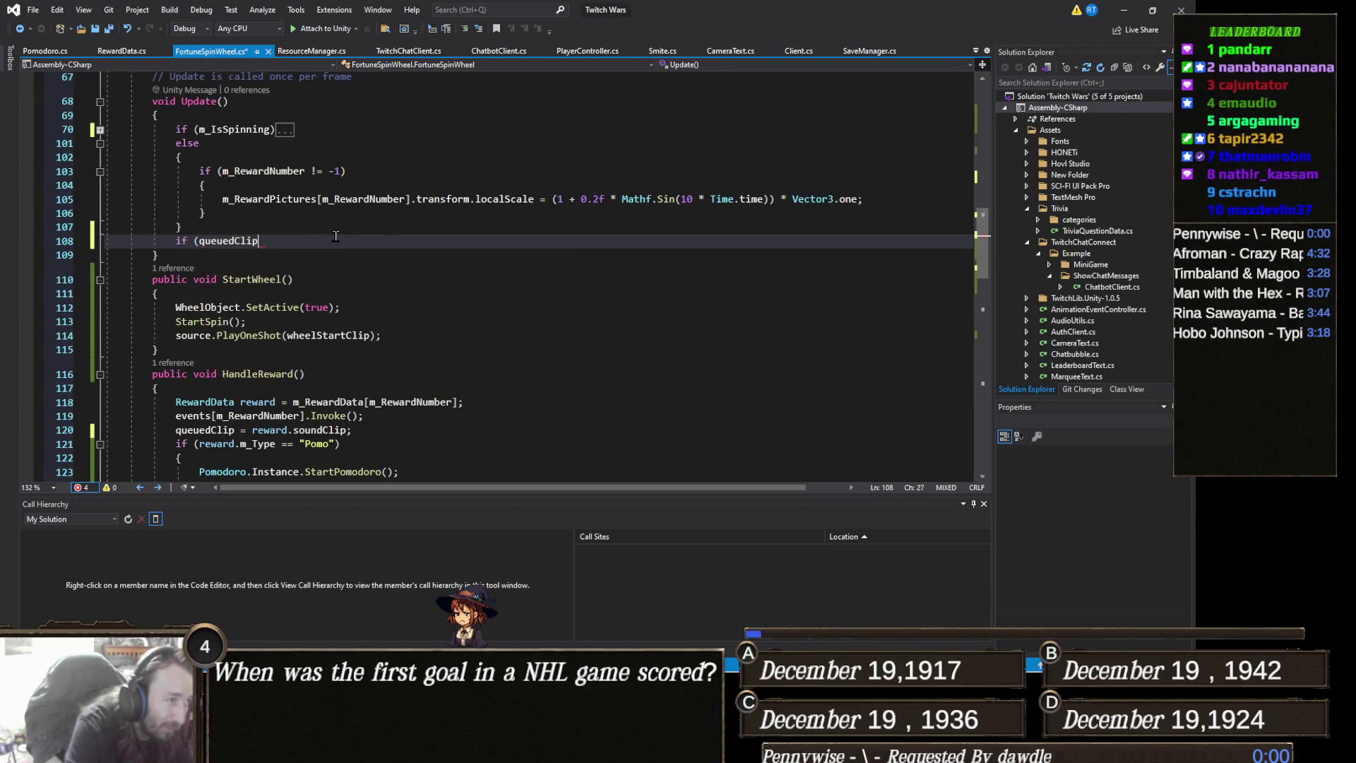
text( != null))
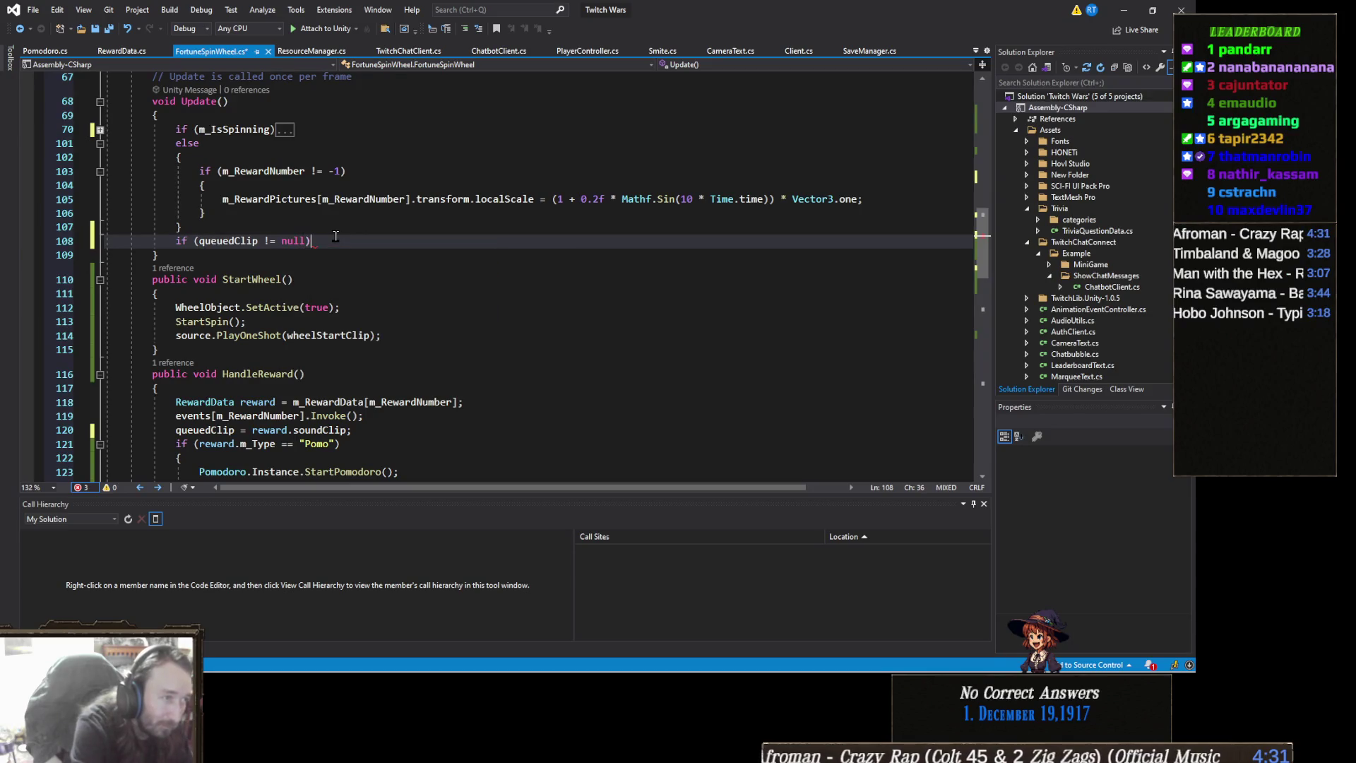
key(Return)
text({)
key(Return)
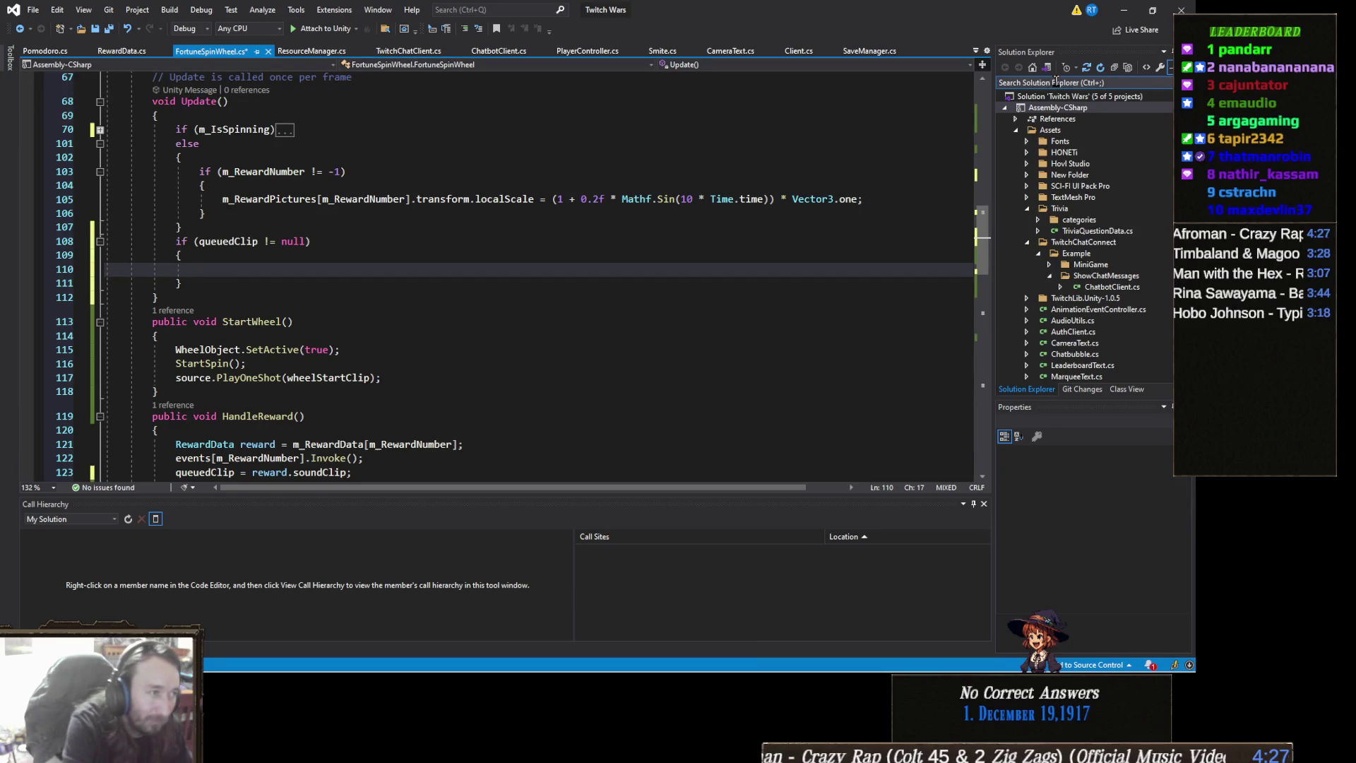
Inside it, when !source.isPlaying, call source.PlayOneShot(queuedClip) and set queuedClip = null
text(if (!source.isPlaying))
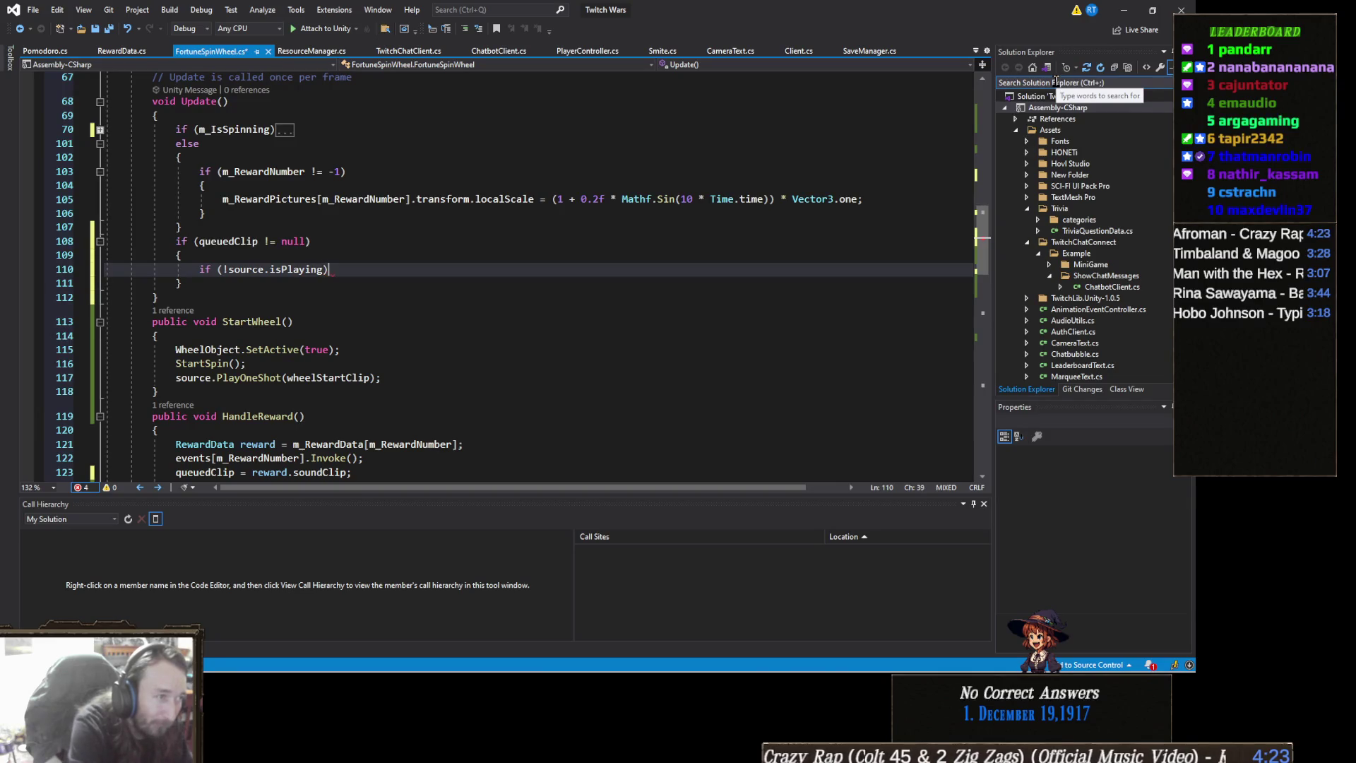
key(Return)
text({)
key(Return)
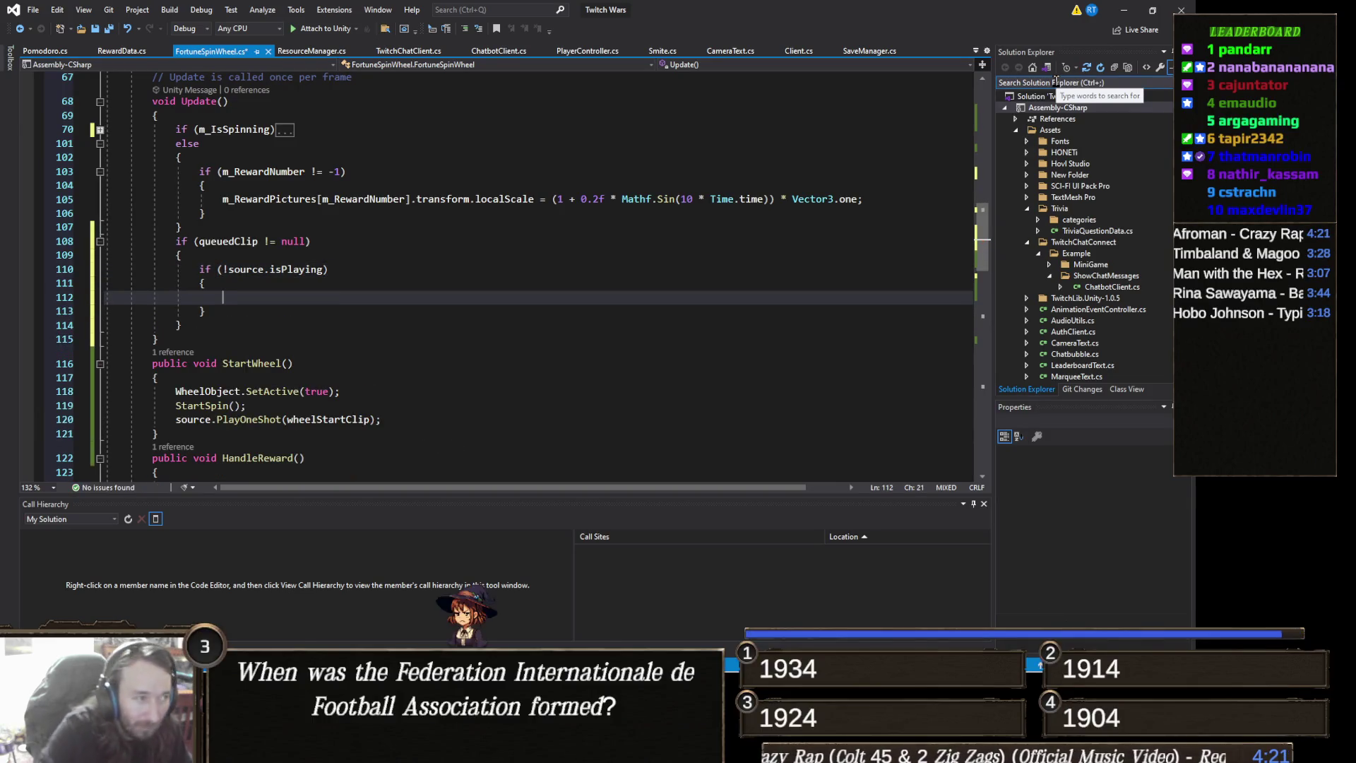
text(sour)
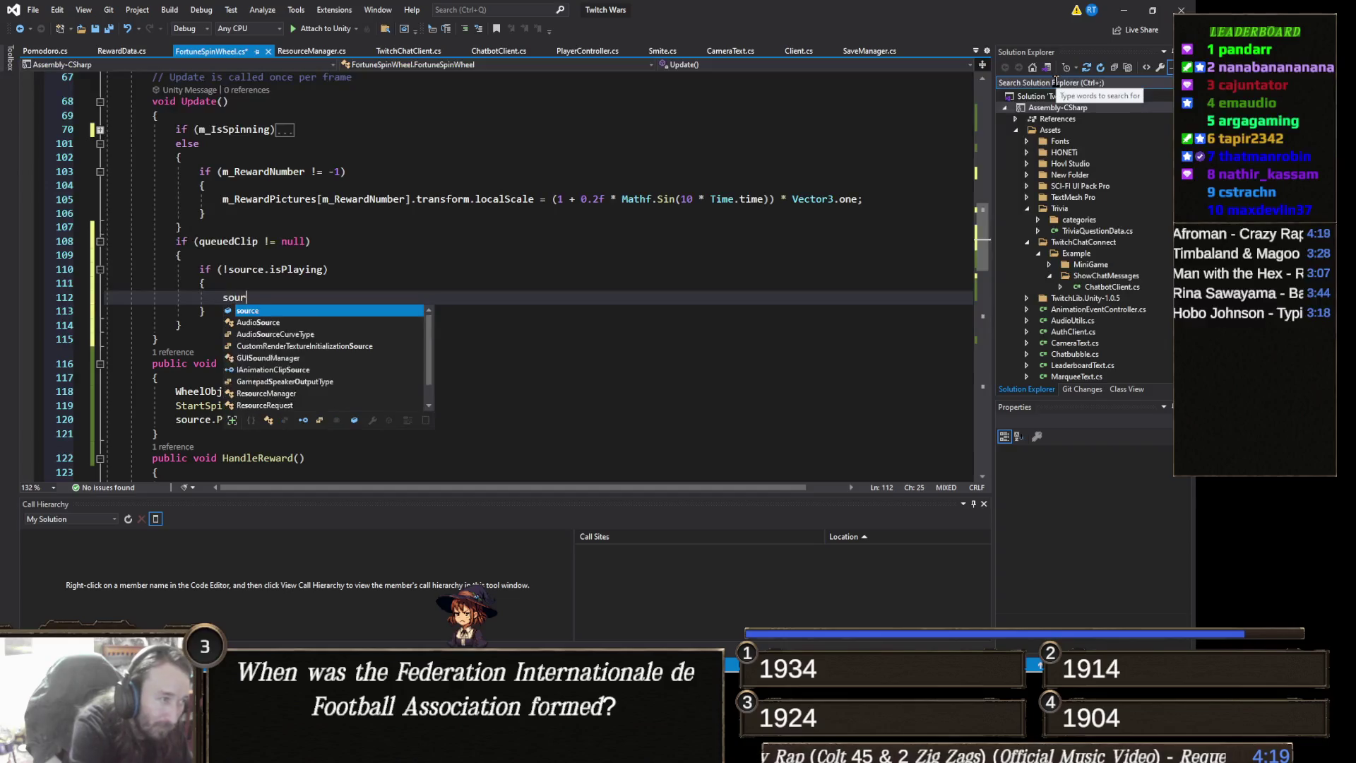
text(ce.PlayO)
key(Tab)
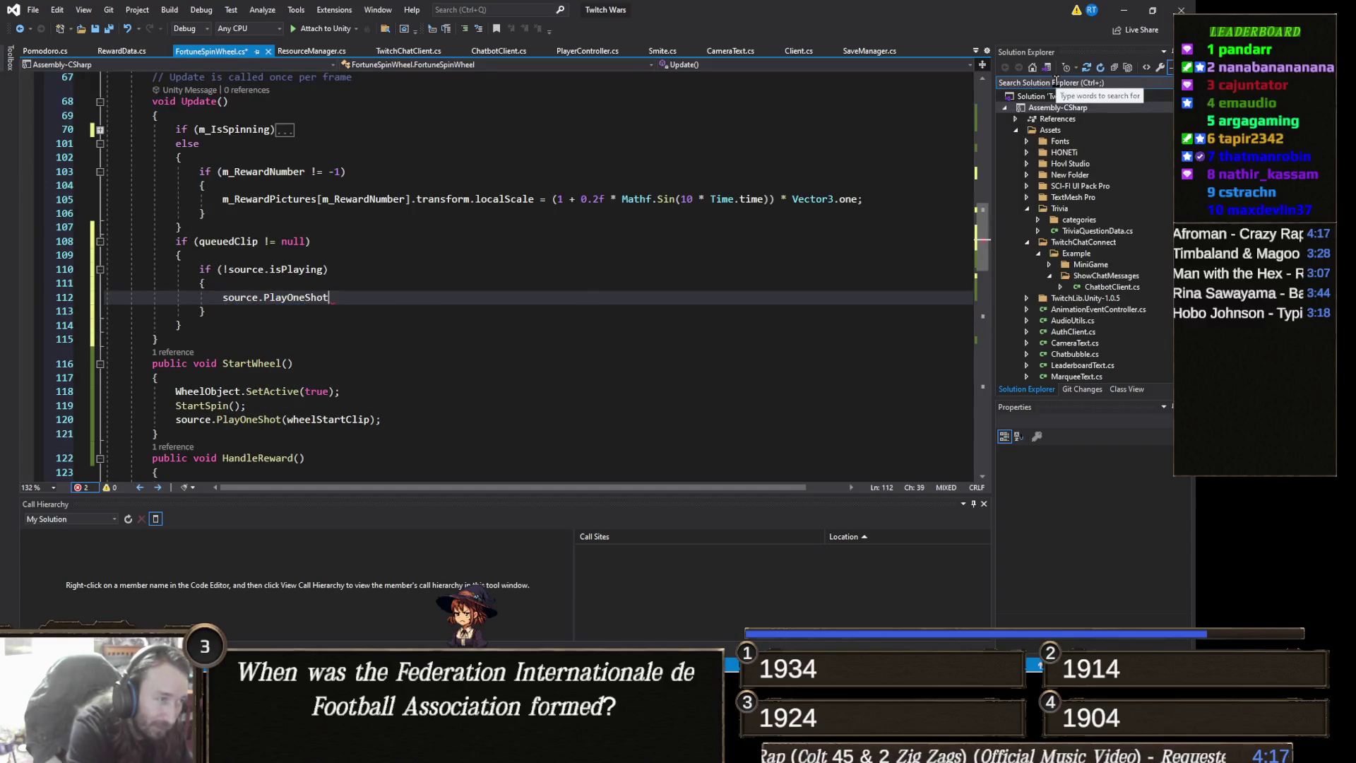
text((queuedClip)
key(Tab)
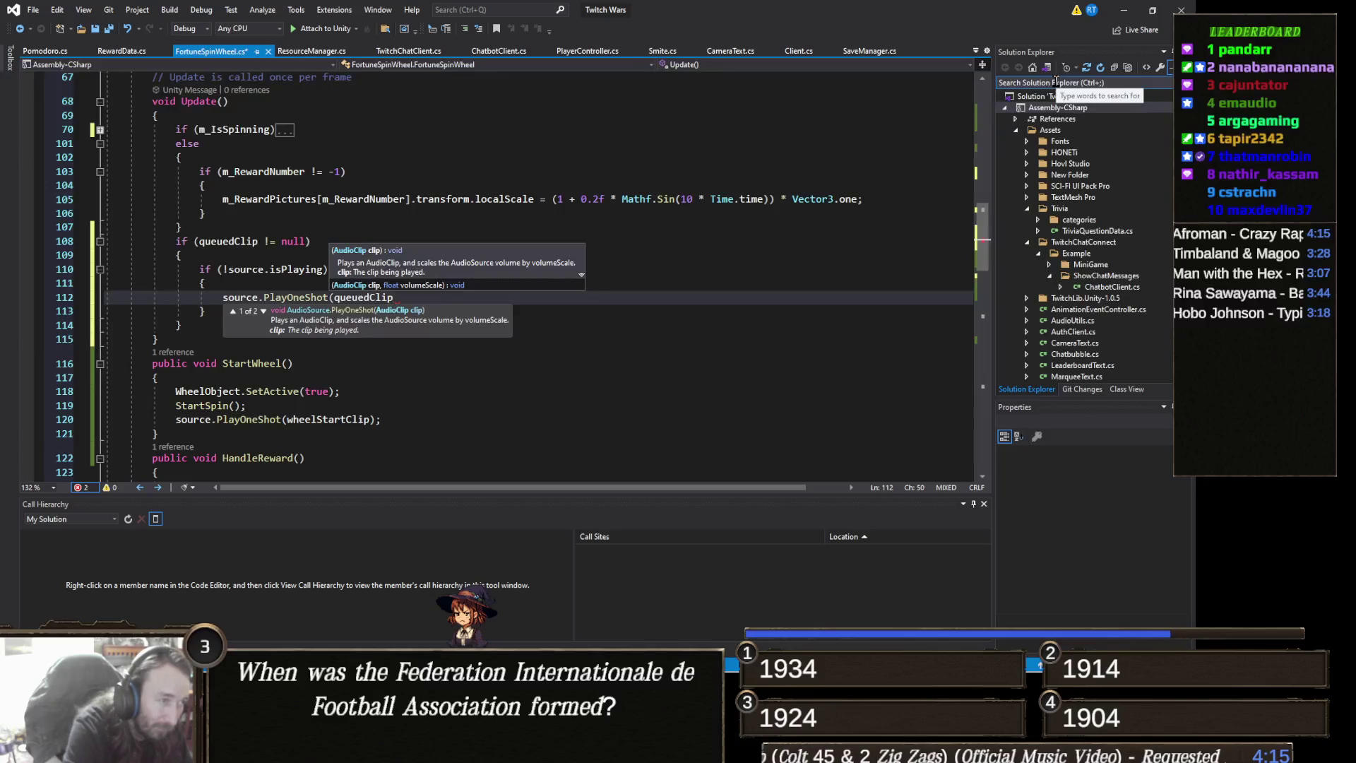
text();)
key(Return)
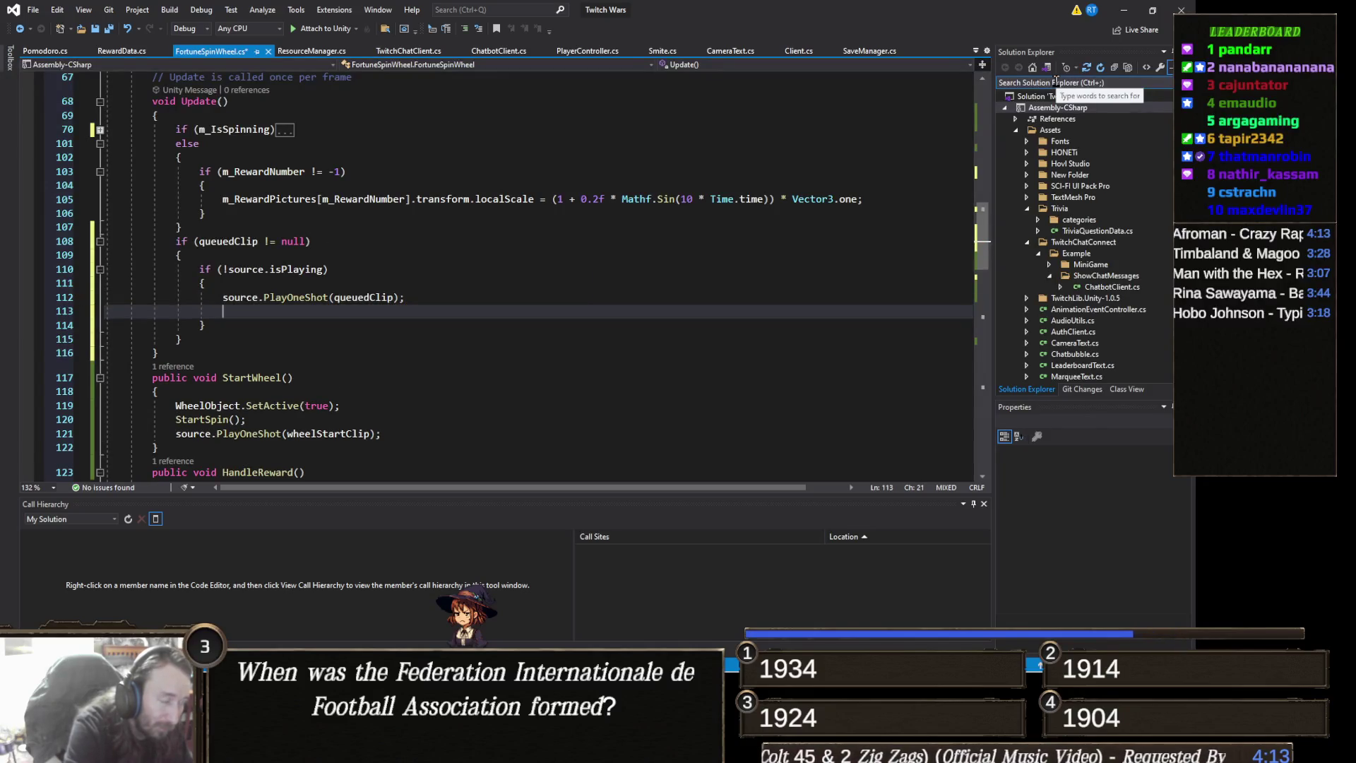
text(que)
key(Tab)
text(= null;)
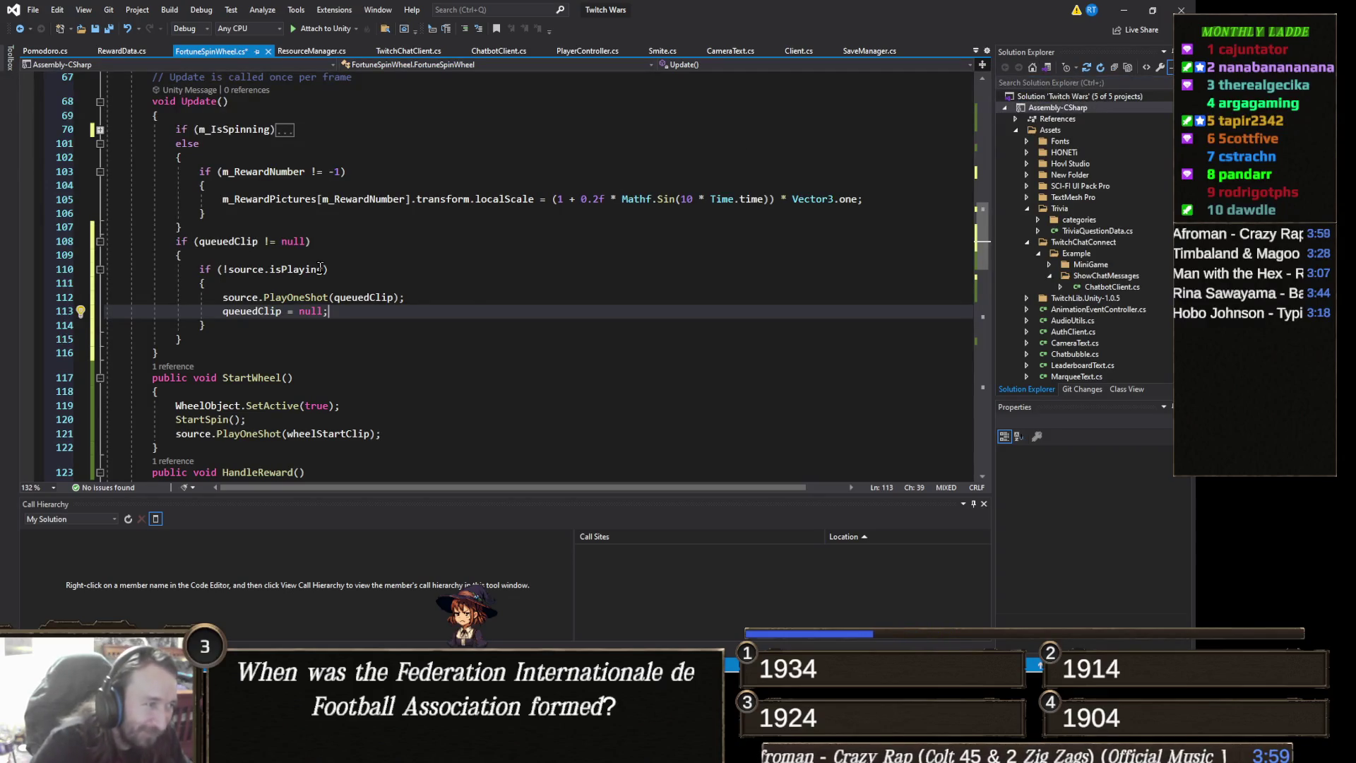
Review the new queued-sound code and save FortuneSpinWheel.cs
click(326, 291)
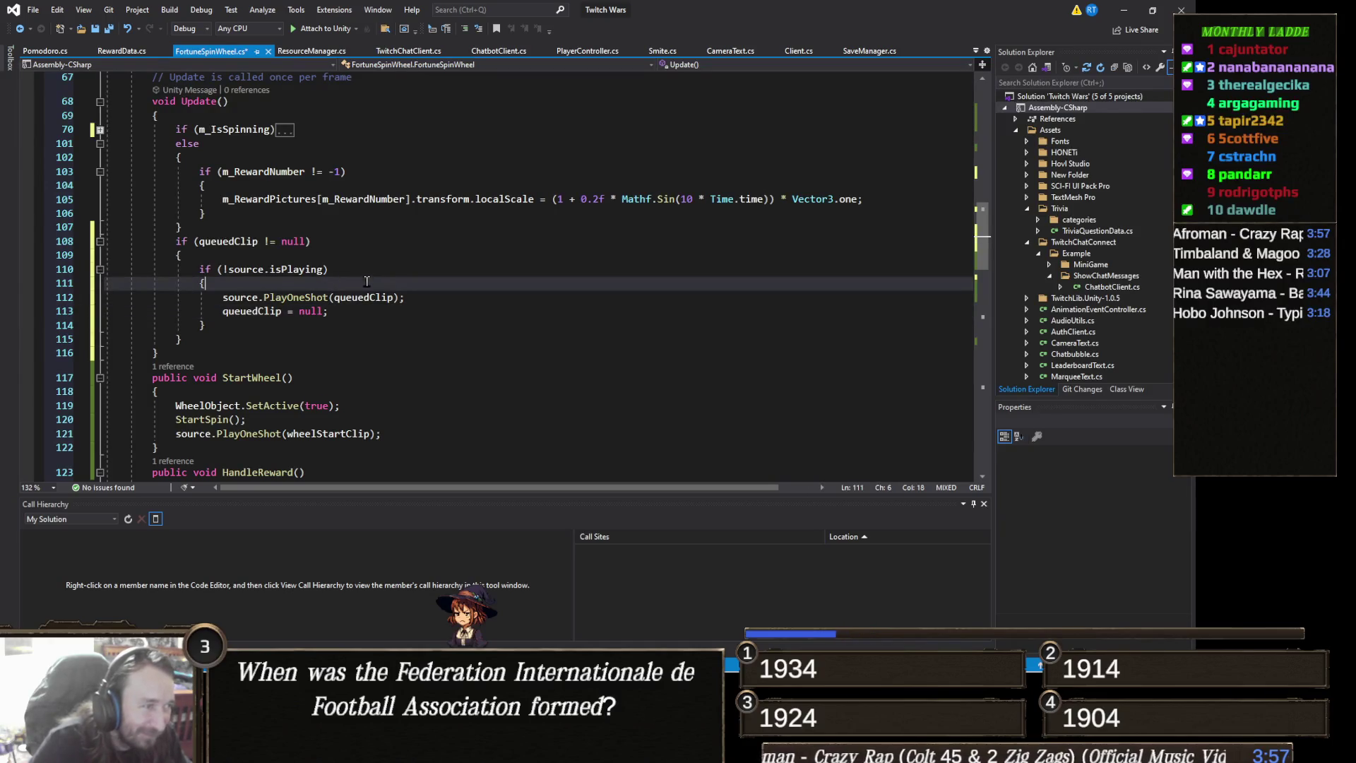
click(365, 314)
key(Down)
key(Down)
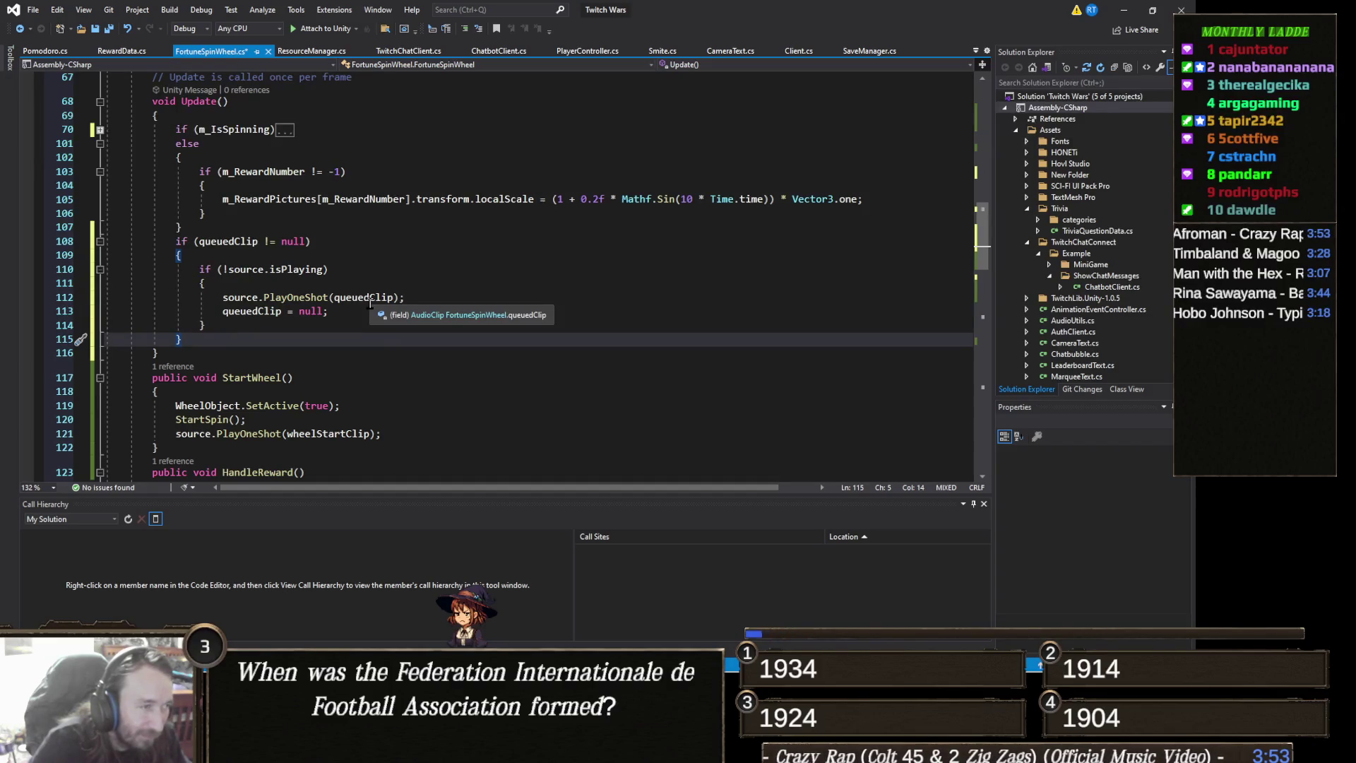
scroll(366, 325, down, 6)
scroll(361, 347, down, 7)
key(ctrl+s)
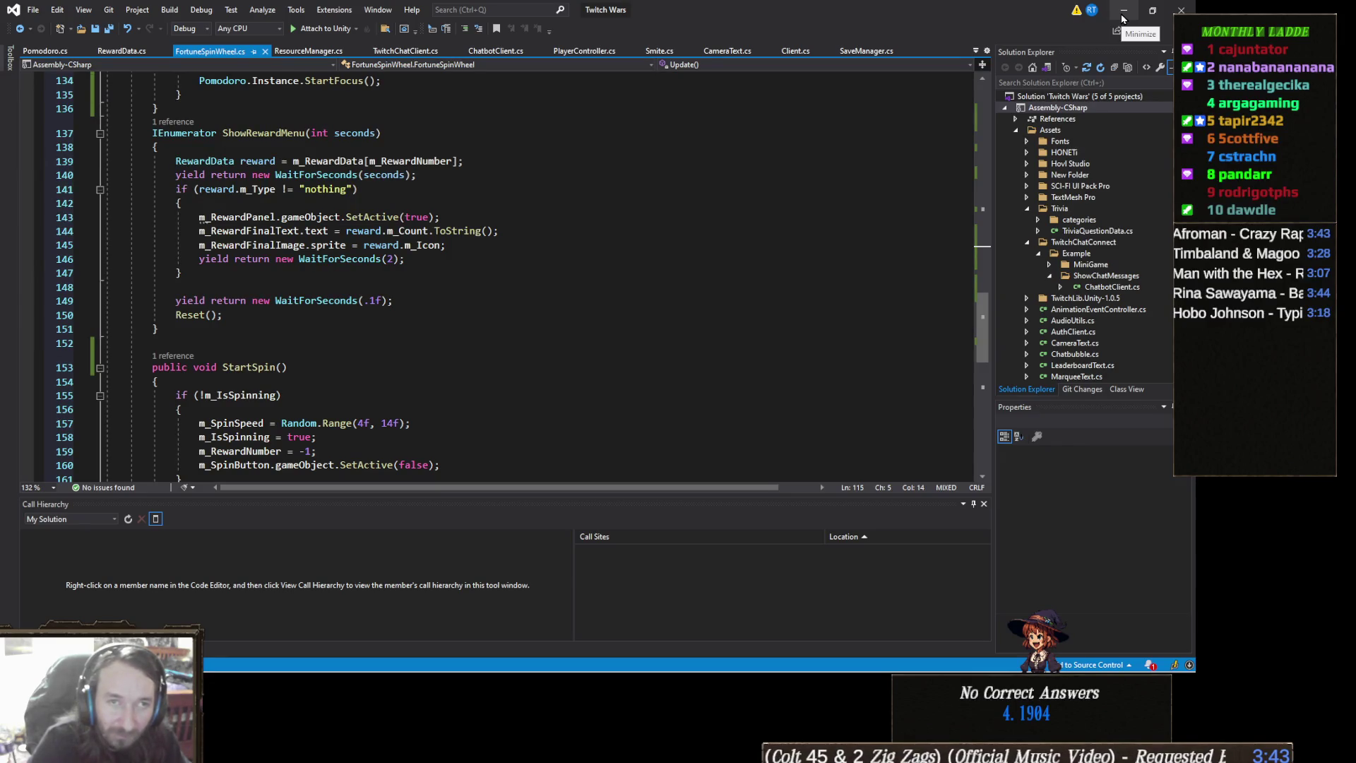
Return to Unity and select FortuneSpinWheel in the Hierarchy to view its components
click(1123, 18)
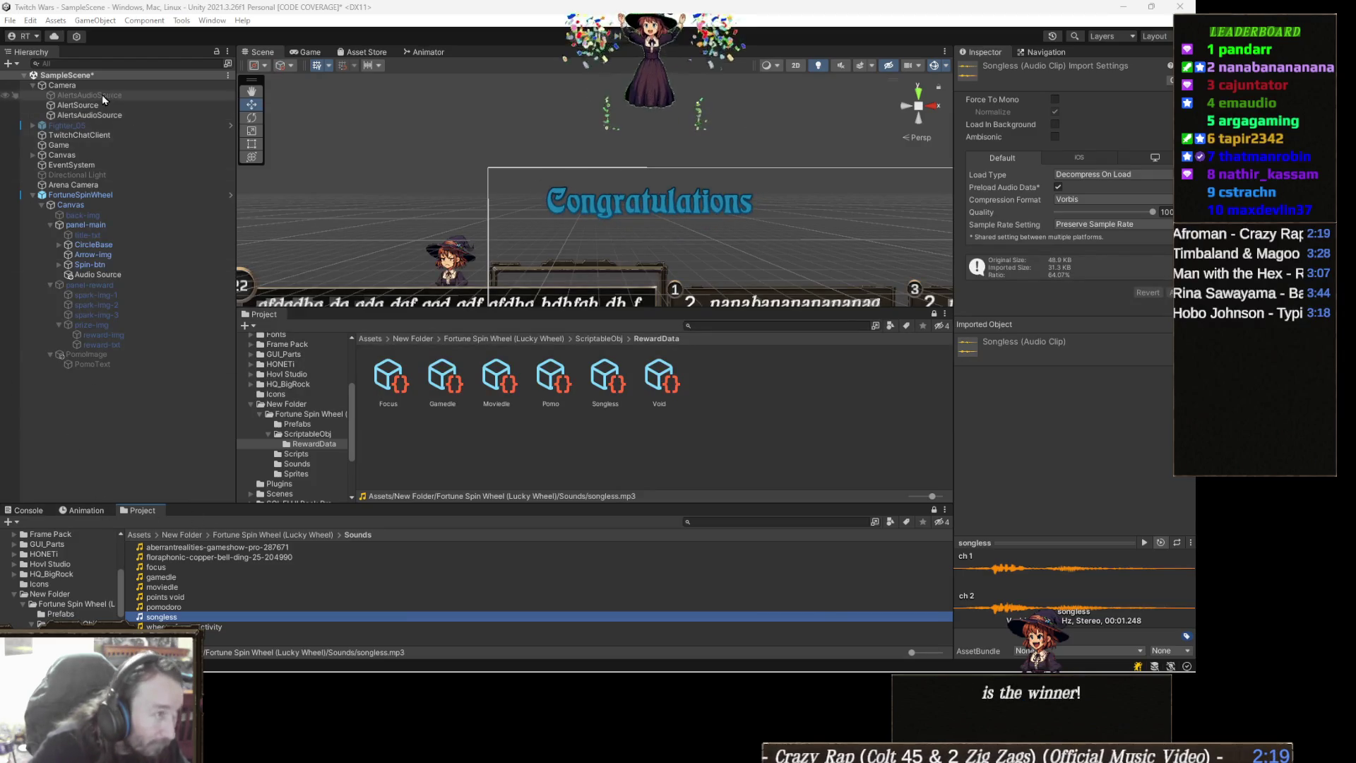
click(110, 195)
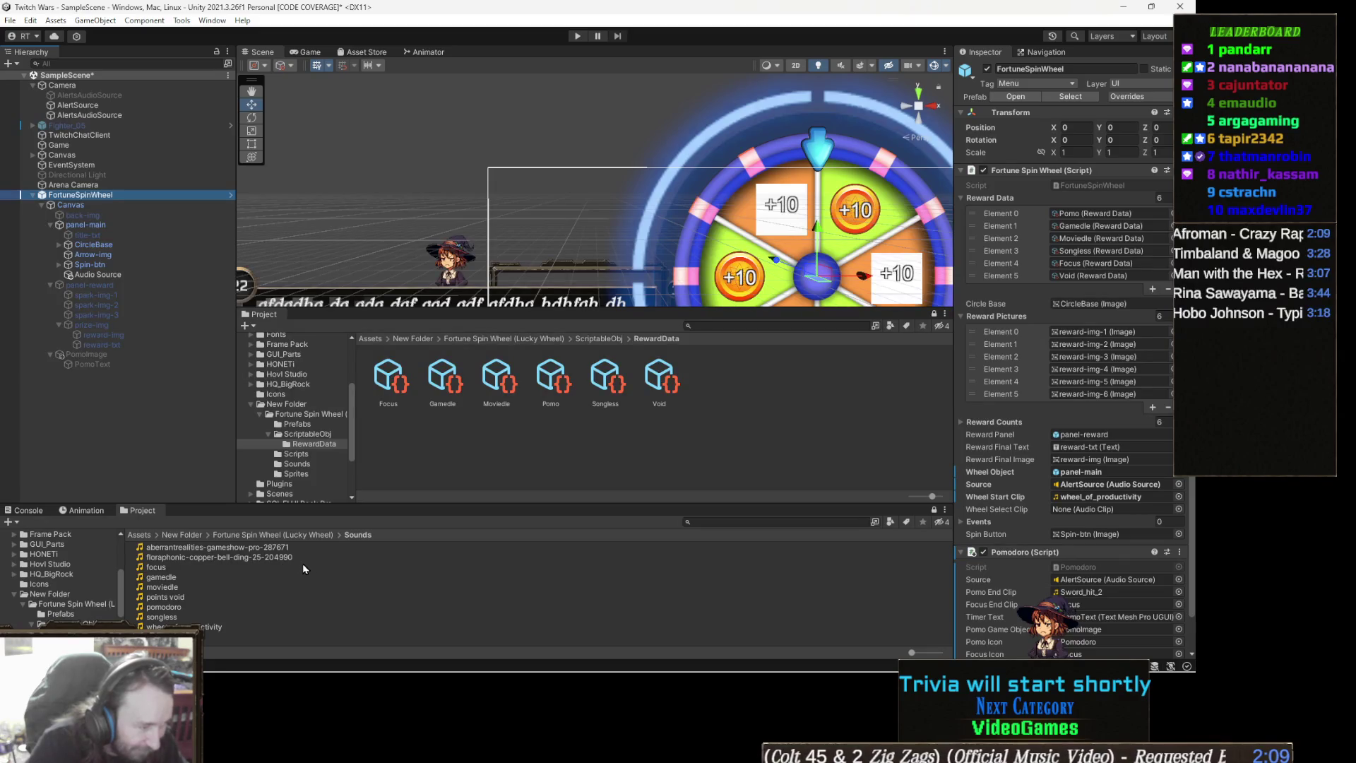
Assign floraphonic-copper-bell-ding as the Fortune Spin Wheel script's Wheel Select Clip
mouse_move(281, 561)
mouse_down()
mouse_move(957, 573)
mouse_move(1098, 512)
mouse_up()
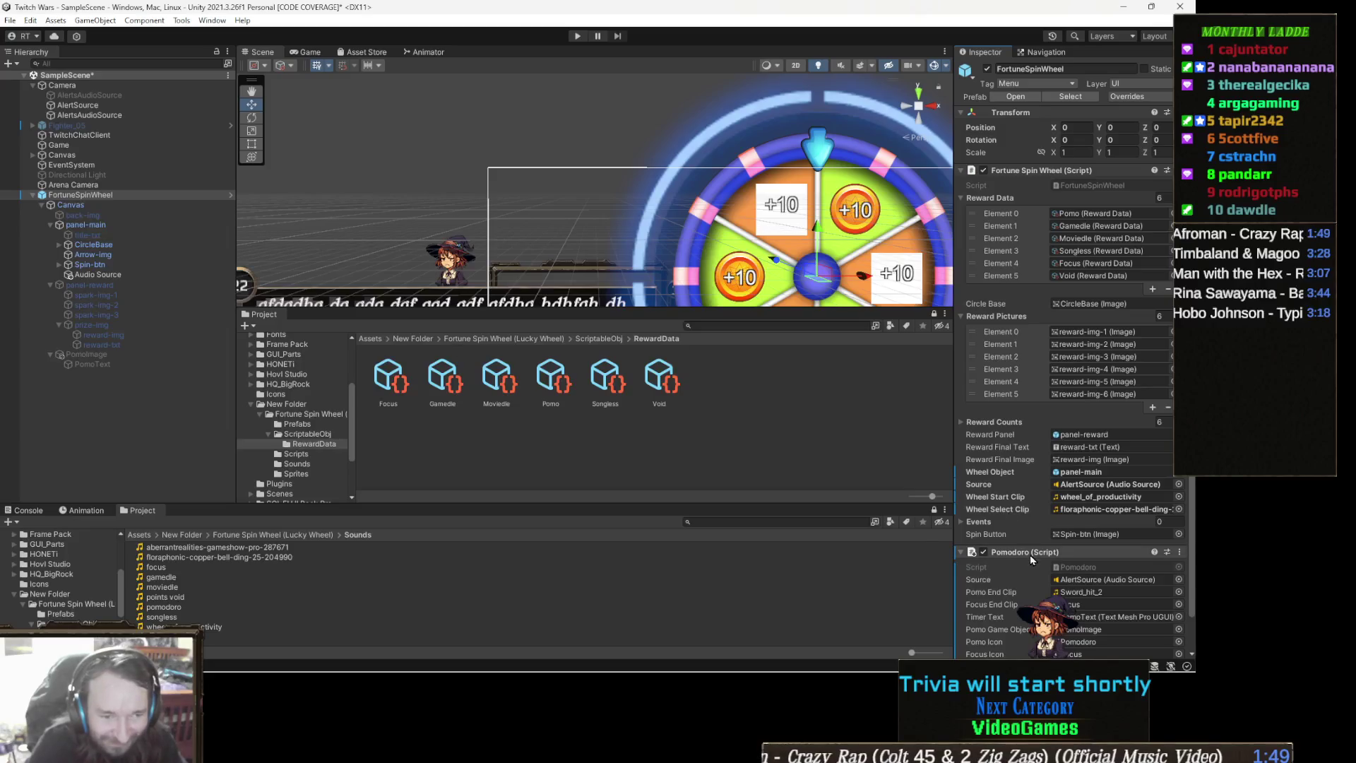
scroll(1078, 518, down, 1)
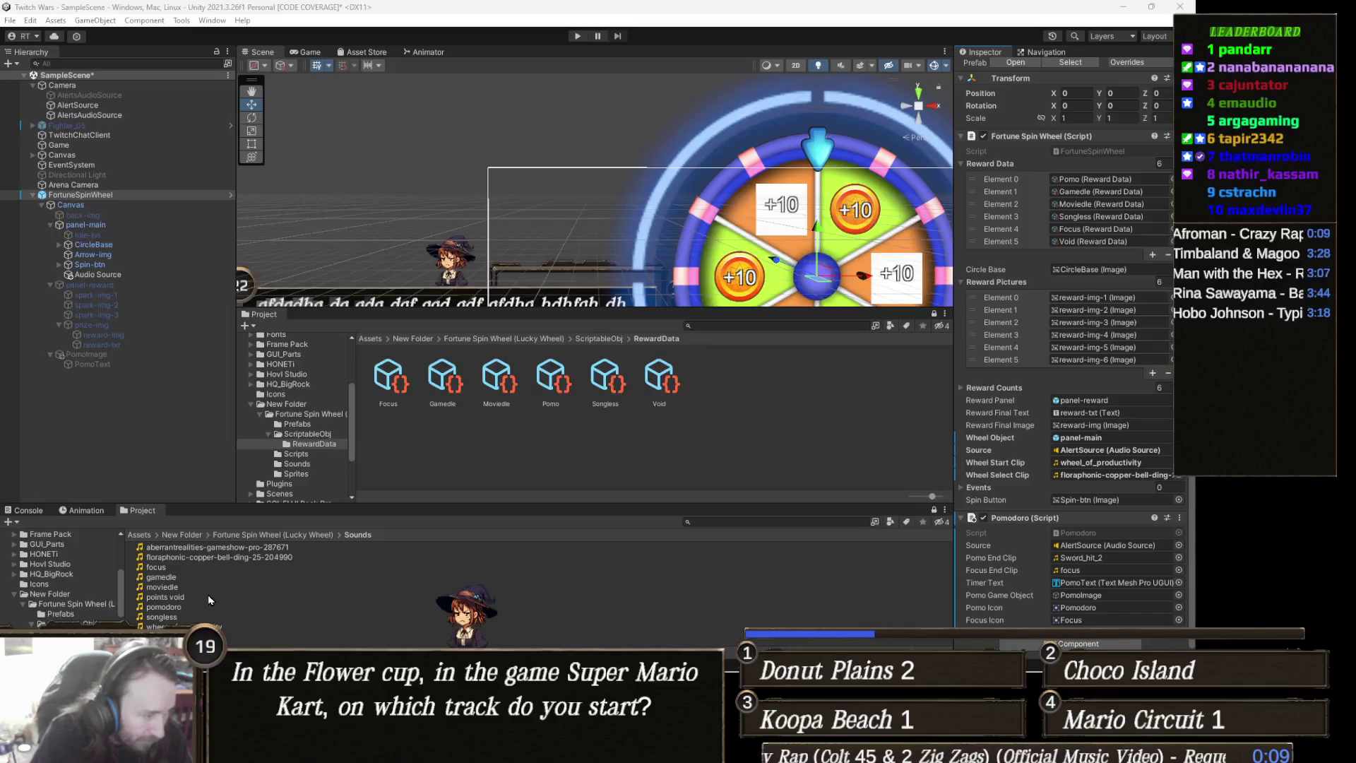
Assign floraphonic-copper-bell-ding to the Pomodoro's Pomo End Clip and Focus End Clip
mouse_move(276, 557)
mouse_down()
mouse_move(733, 605)
mouse_move(1040, 617)
mouse_move(1104, 595)
mouse_move(1097, 560)
mouse_up()
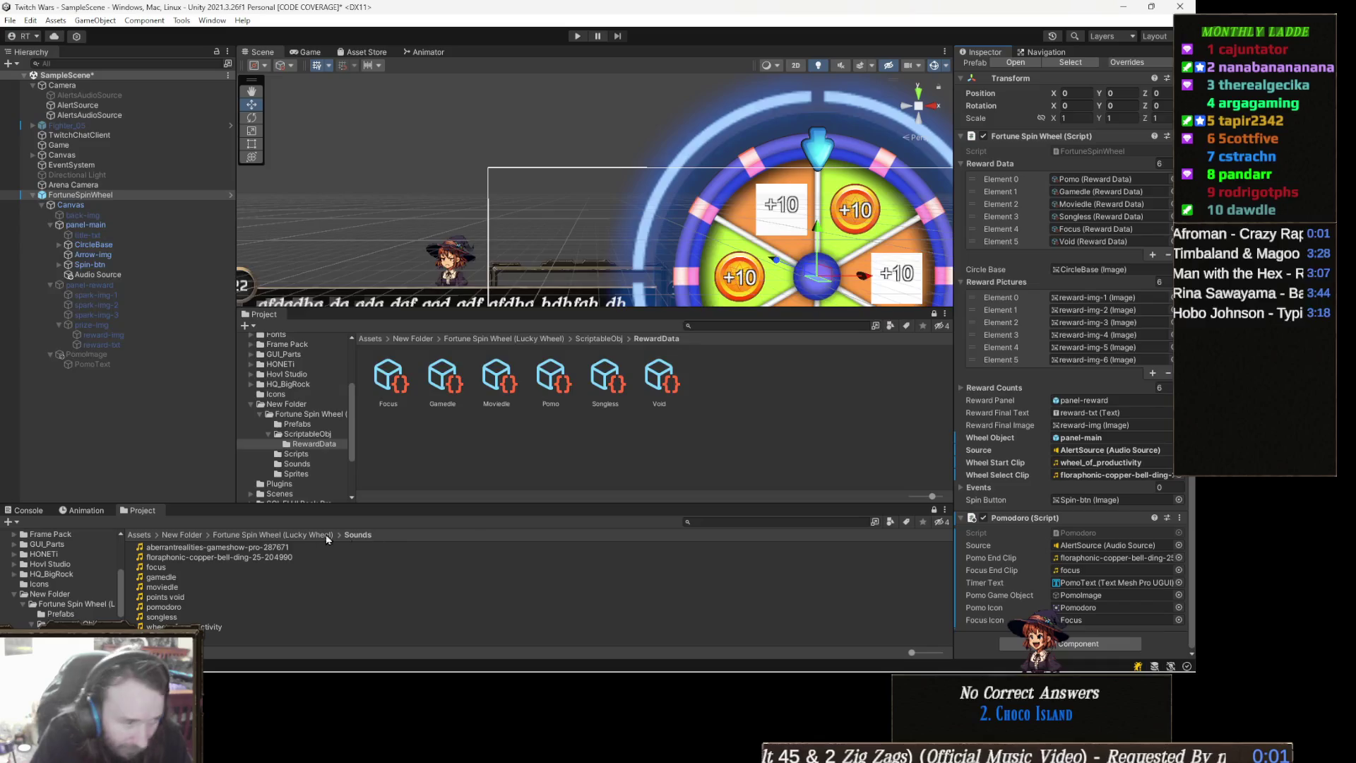
mouse_move(273, 558)
mouse_down()
mouse_move(1009, 568)
mouse_move(1047, 545)
mouse_move(1078, 575)
mouse_move(1123, 570)
mouse_up()
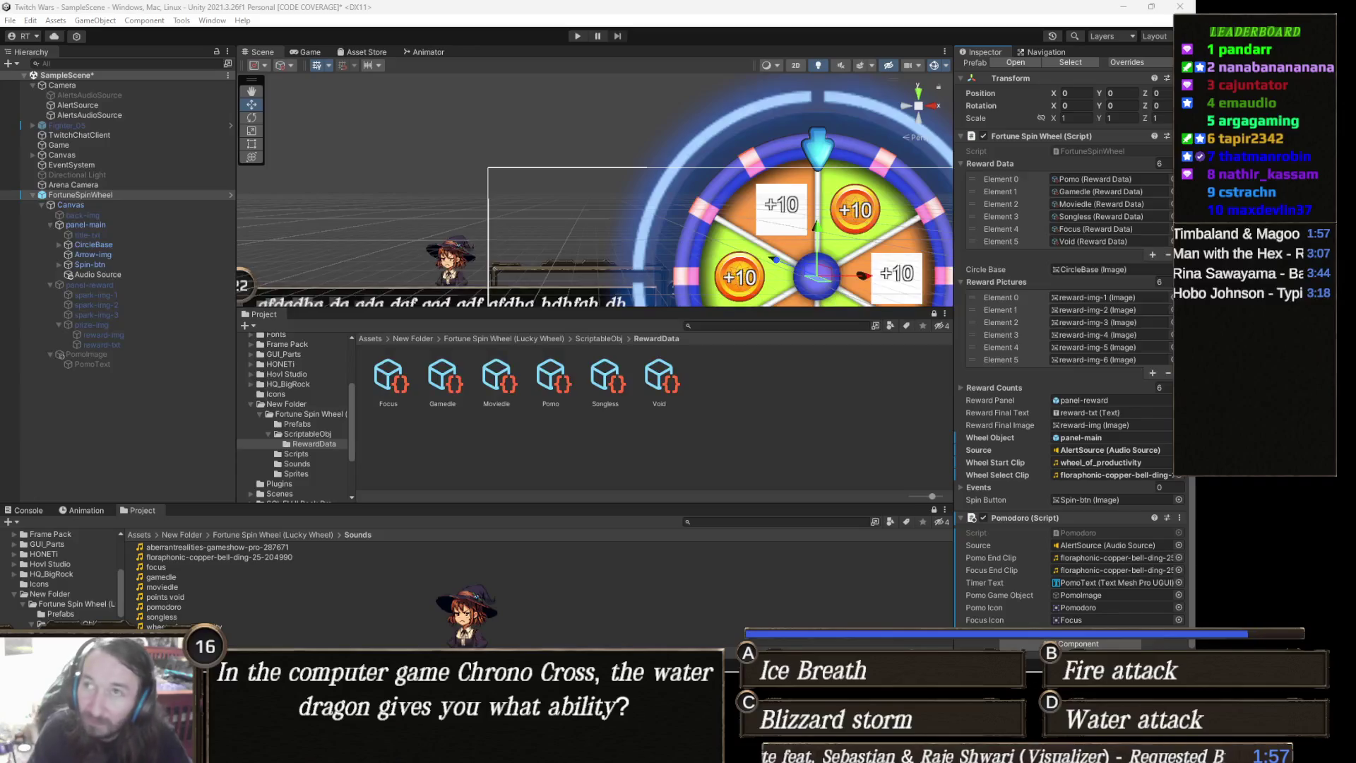
Switch from Unity to the Chrome window showing the Twitch Channel Points rewards page
key(alt+Tab)
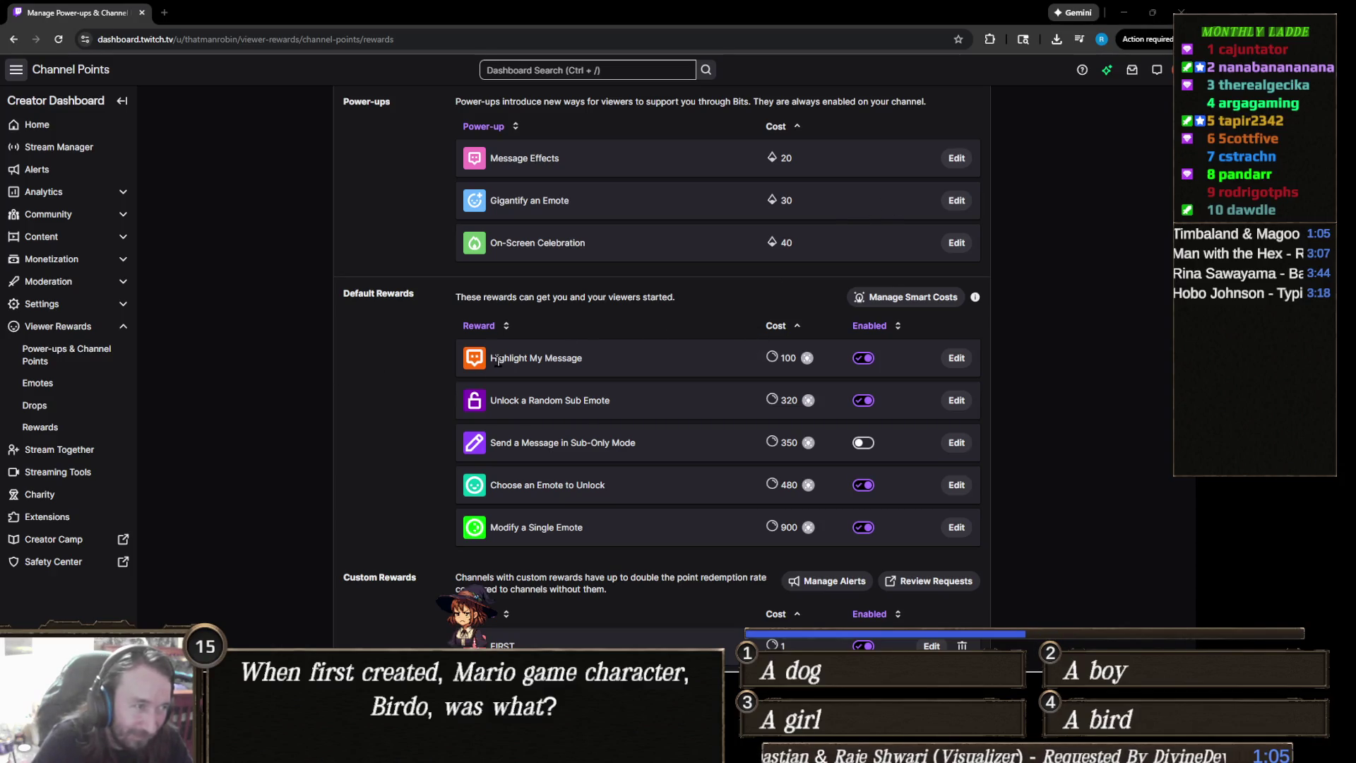
Scroll the rewards list down past Play Gamedle to the Add New Custom Reward button
scroll(452, 370, down, 5)
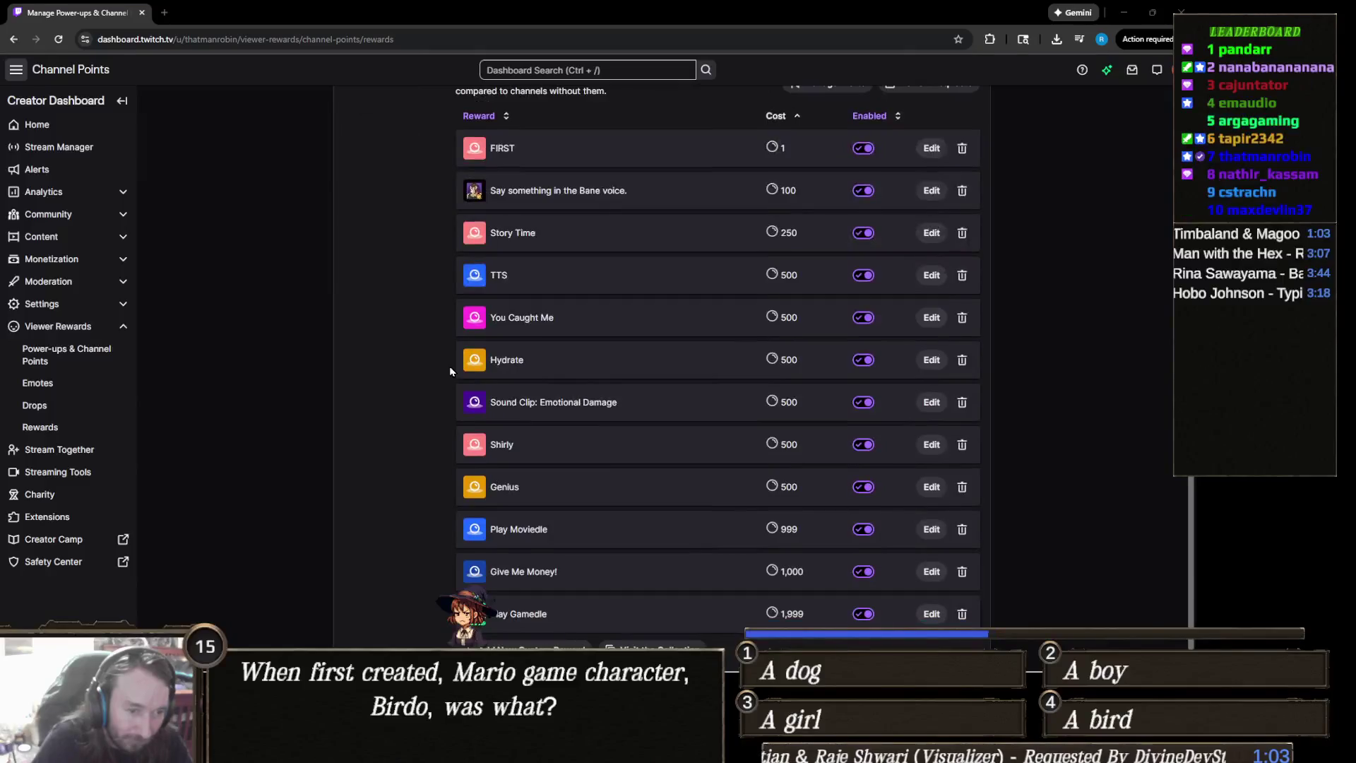
scroll(449, 366, down, 2)
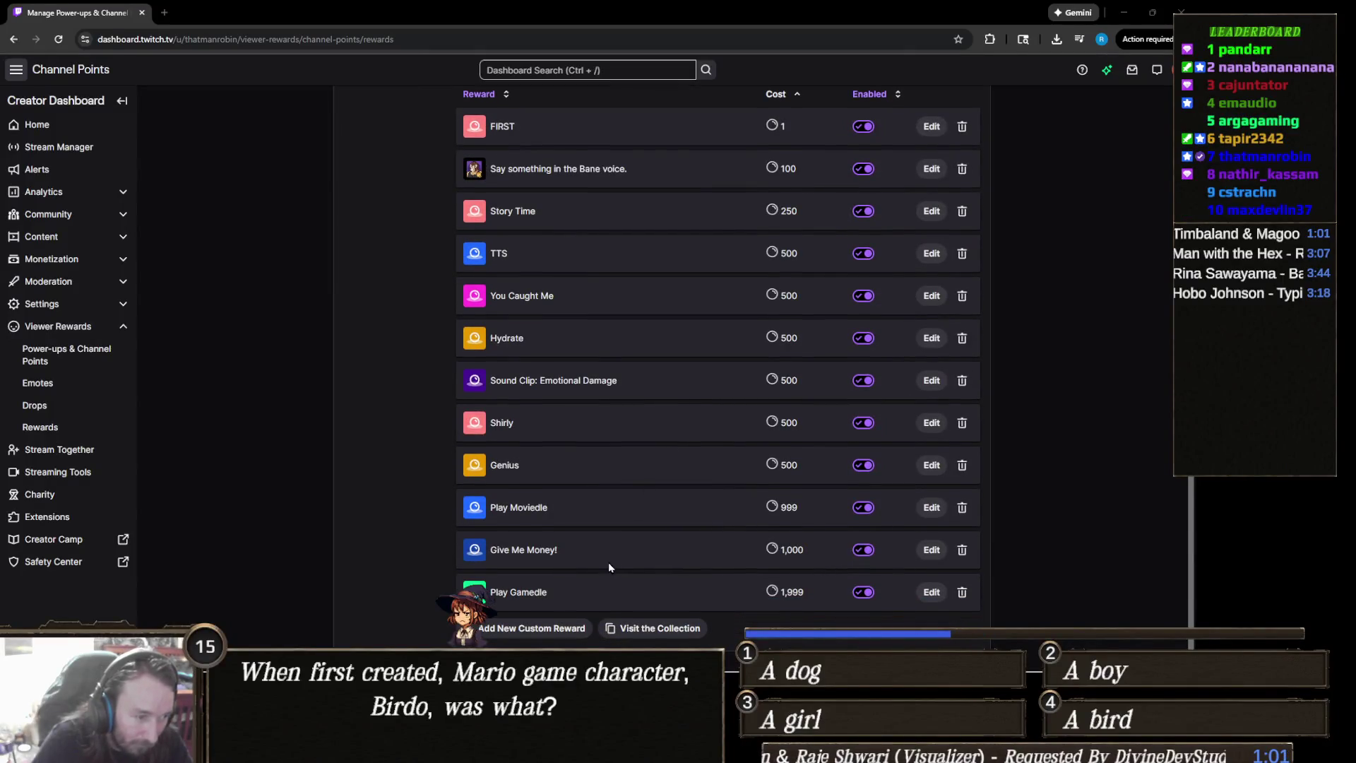
Create a new custom reward and name it 'Spin The Wheel!'
click(565, 630)
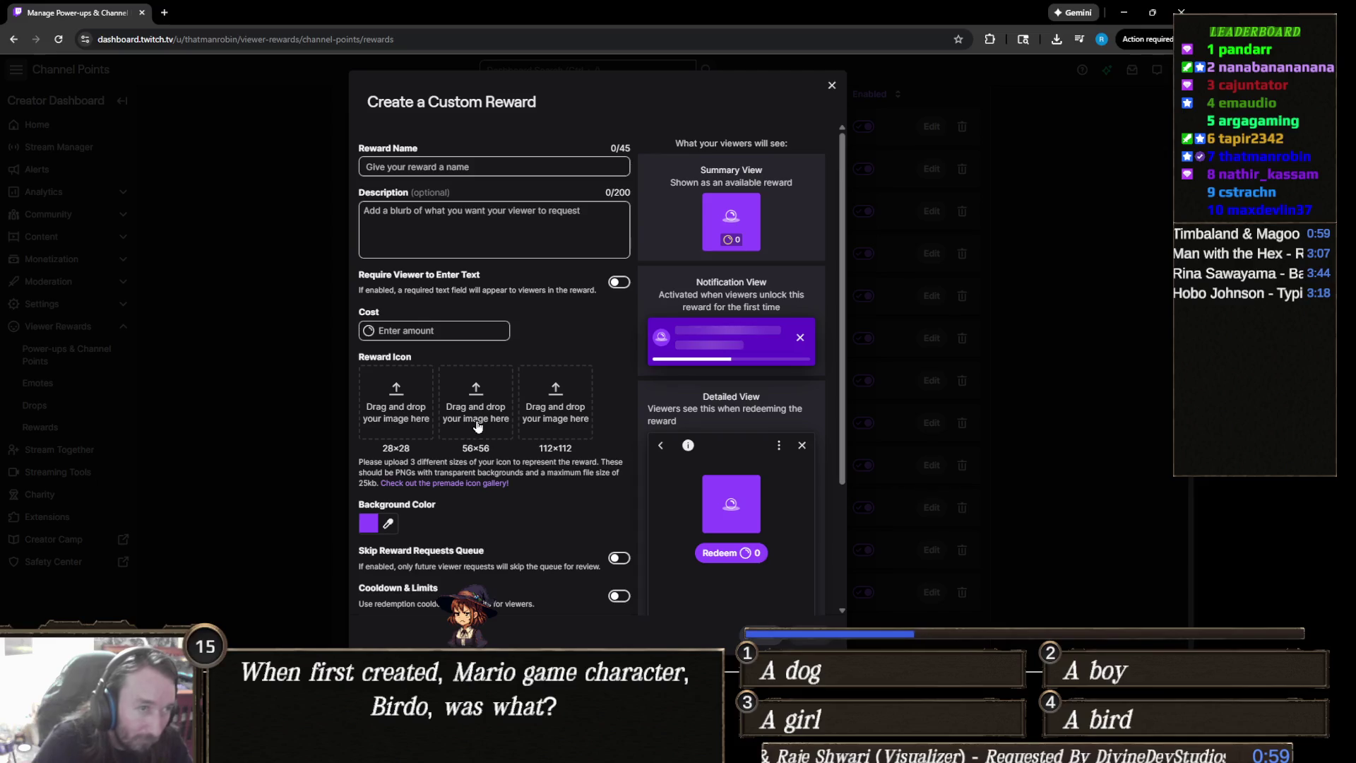
click(493, 167)
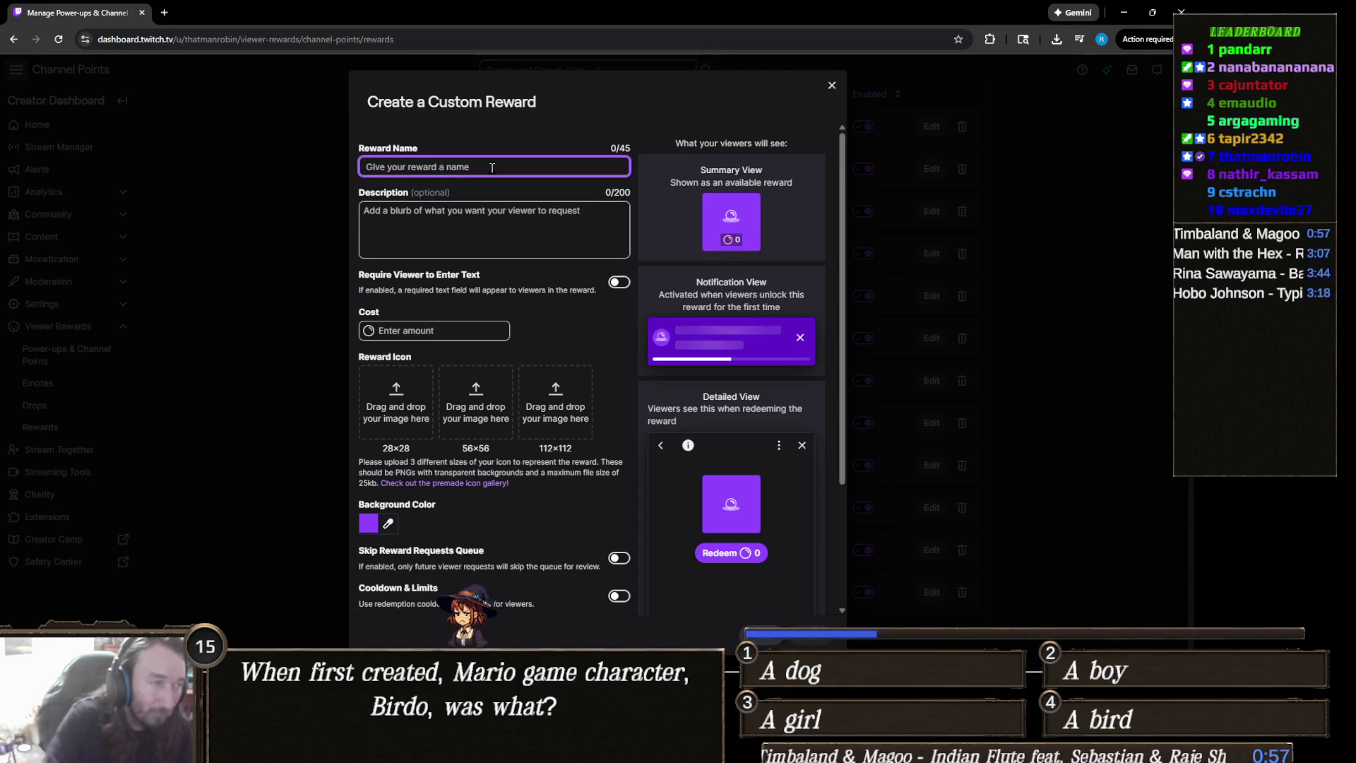
text(Spin T)
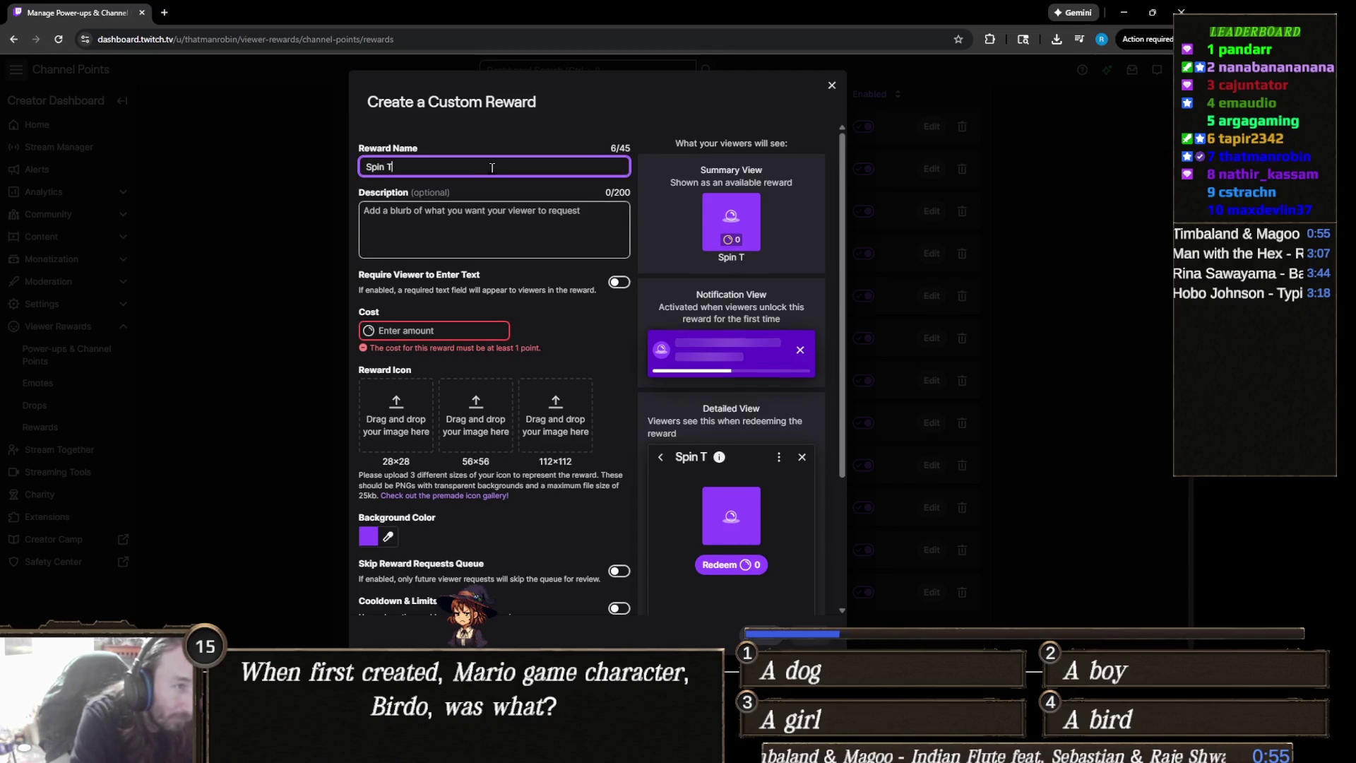
text(he Wheel!)
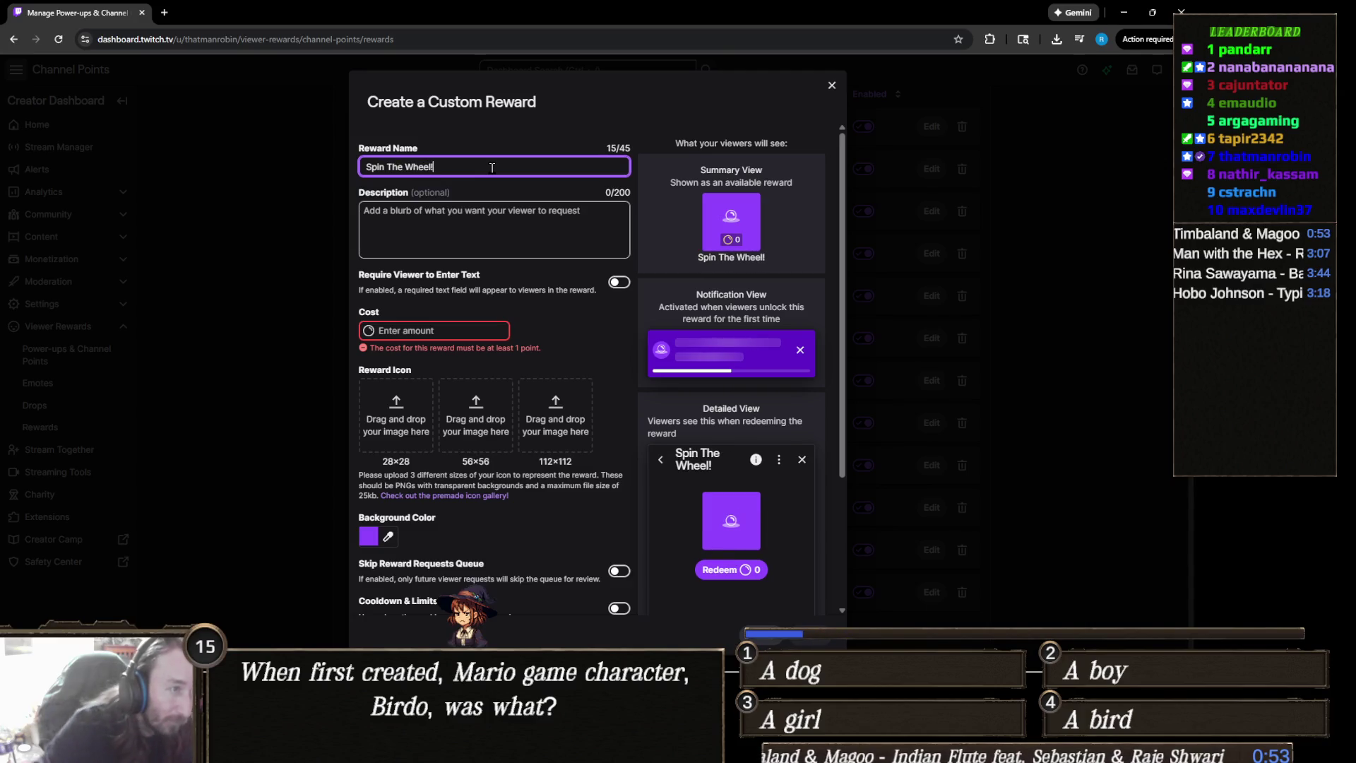
click(478, 223)
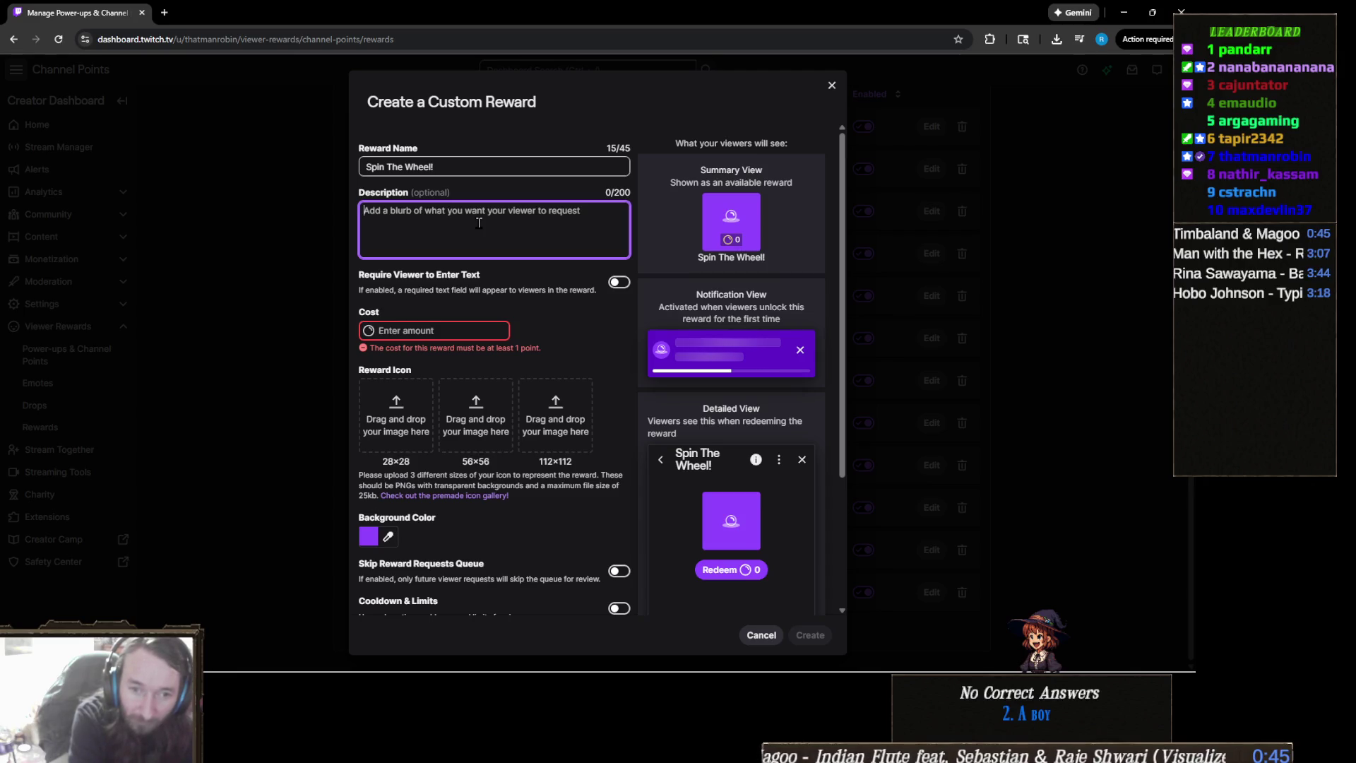
Enter the description 'Make me play Game, Moviedle, or Songless if you're lucky!', fixing typos
text(Spin the whe)
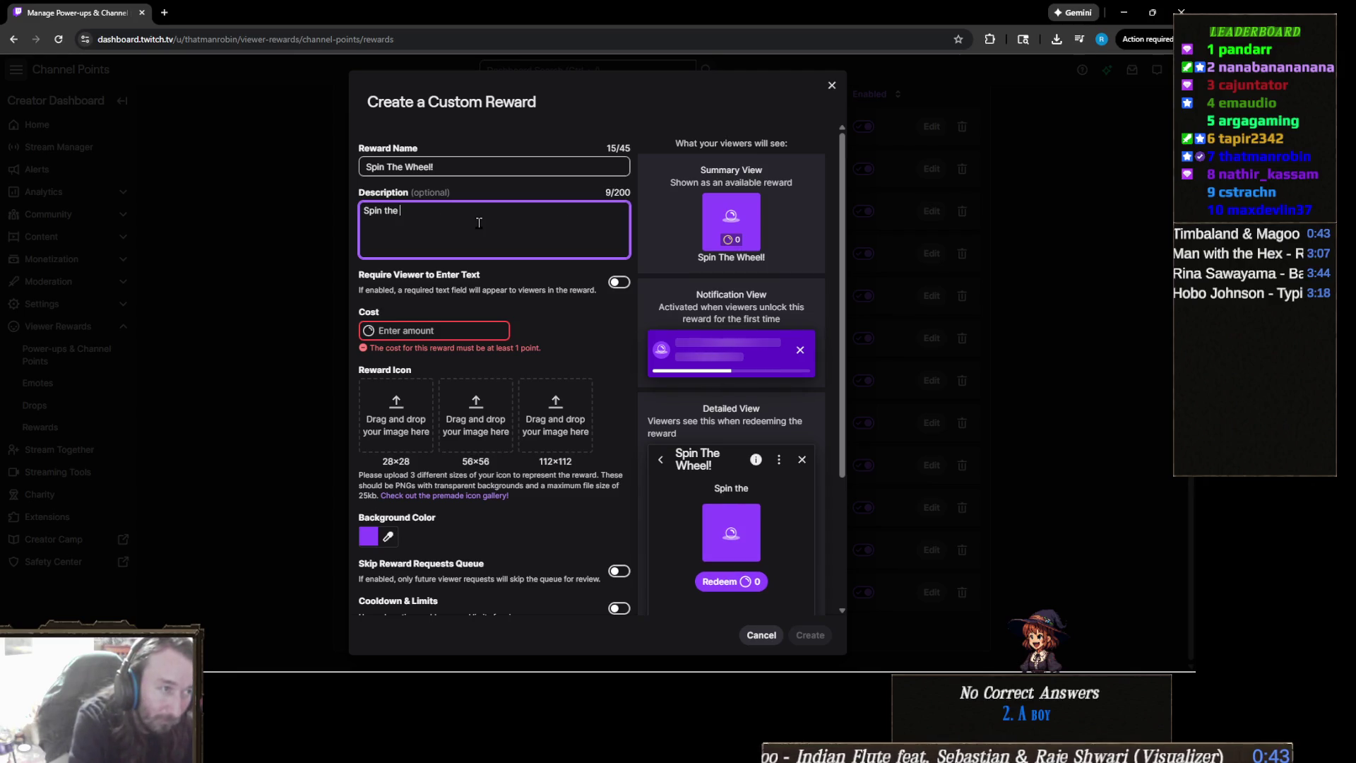
key(BackSpace)
key(BackSpace)
key(BackSpace)
key(BackSpace)
key(BackSpace)
key(BackSpace)
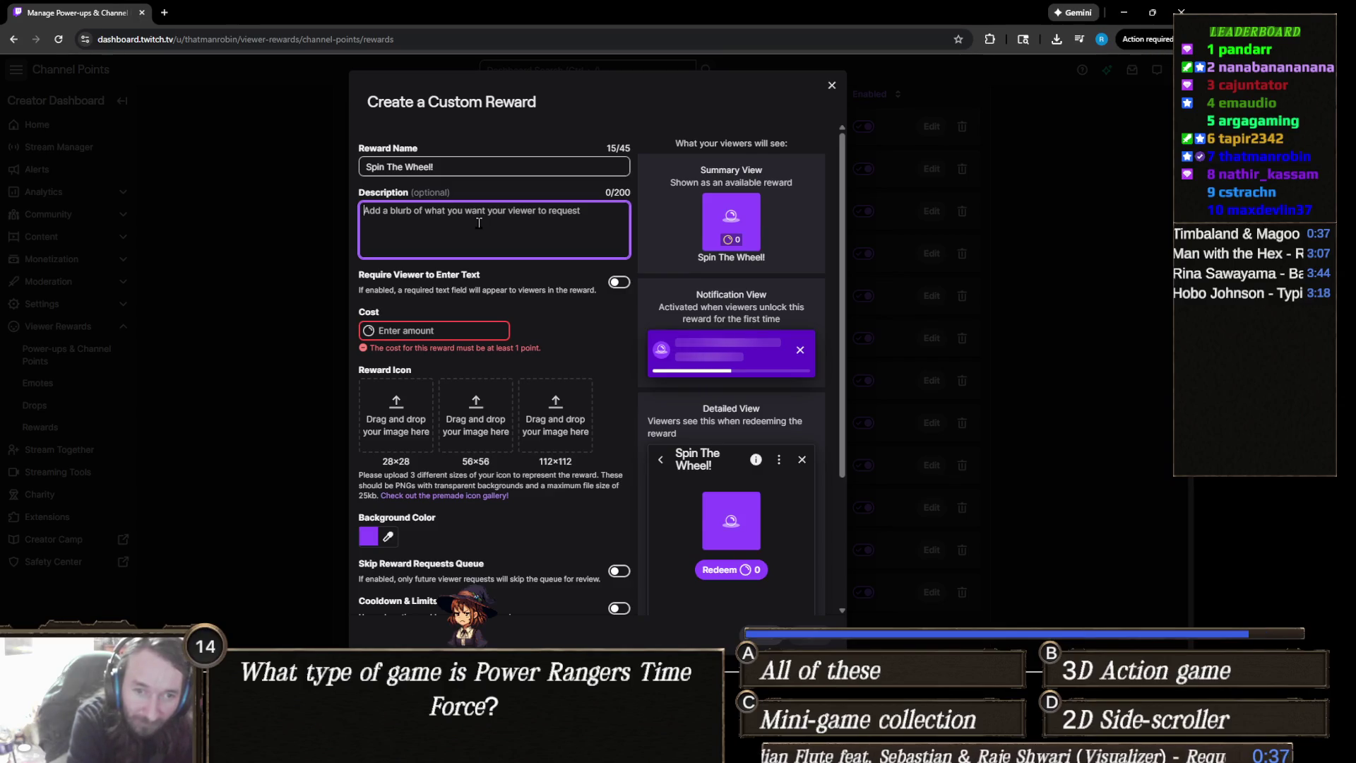
text(The)
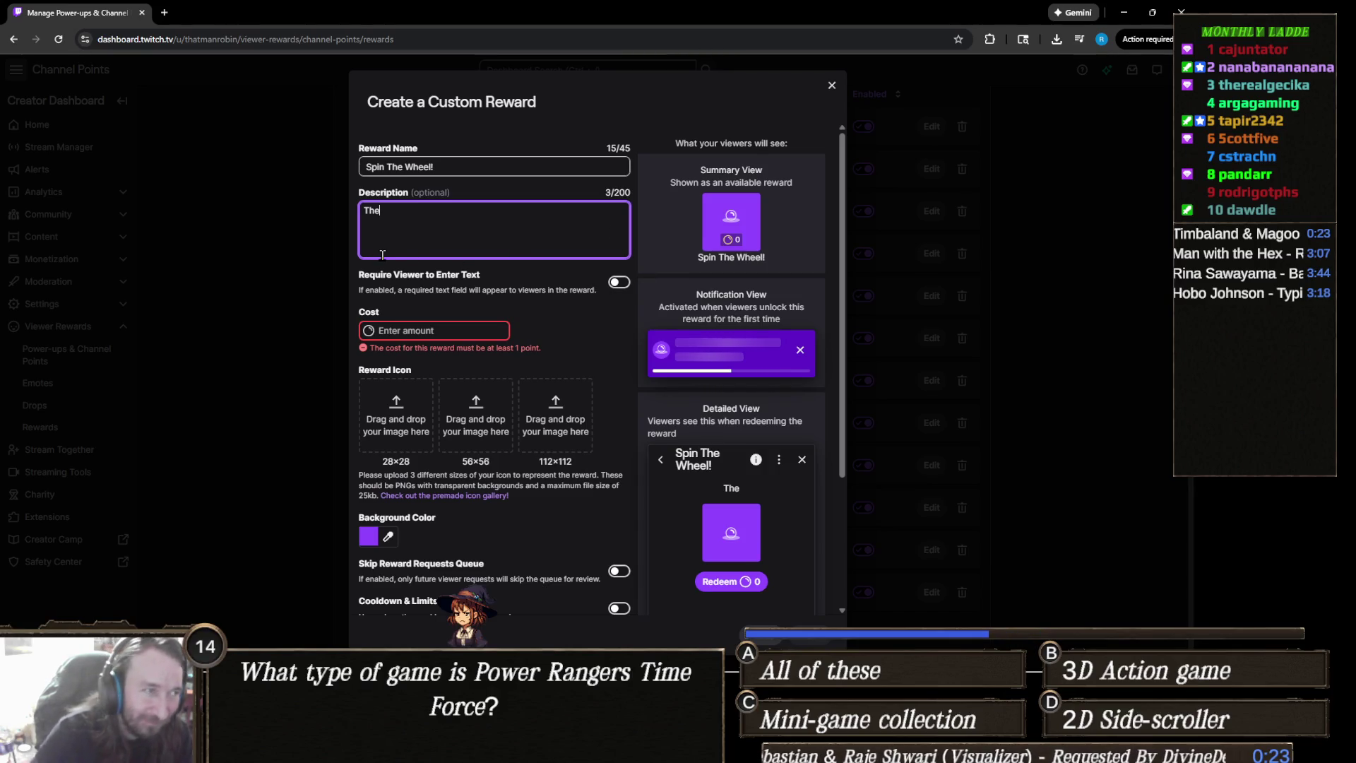
key(BackSpace)
key(BackSpace)
key(BackSpace)
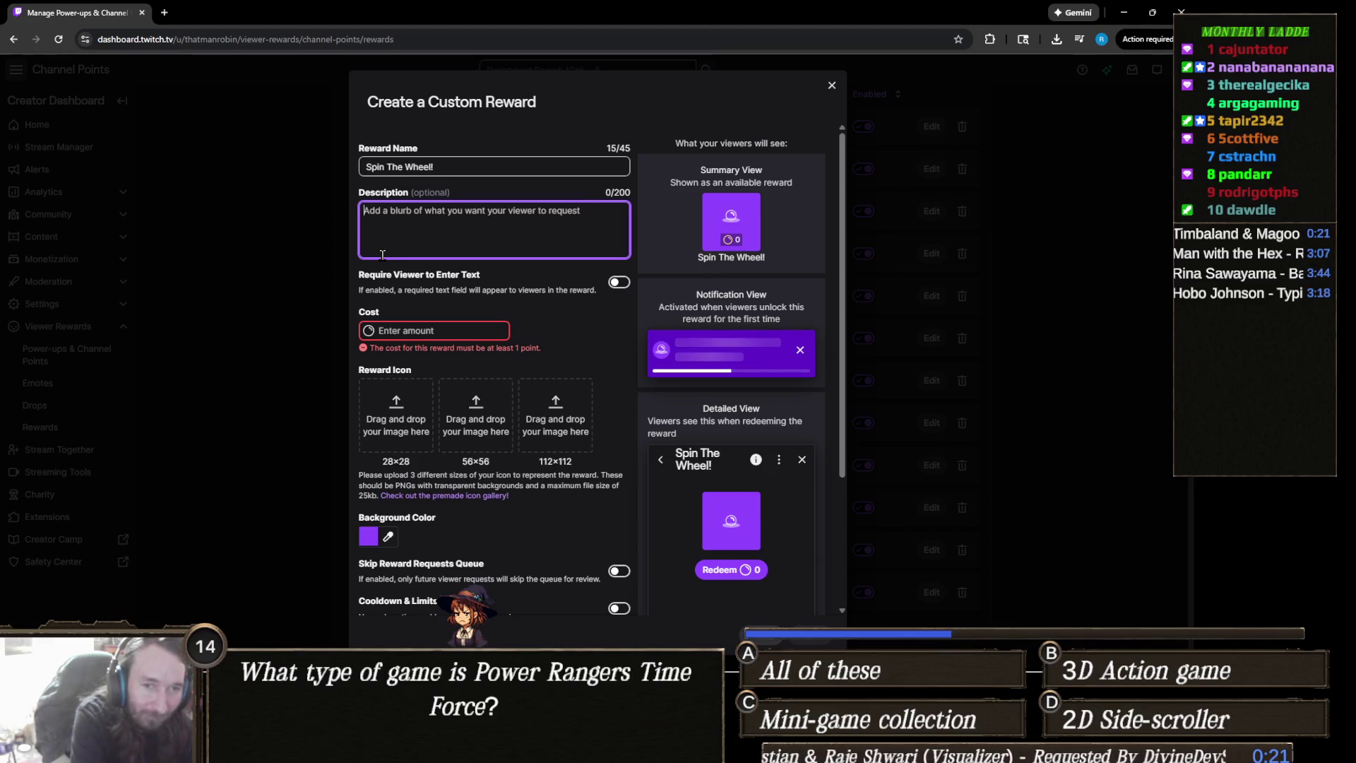
text(Make me play Game, )
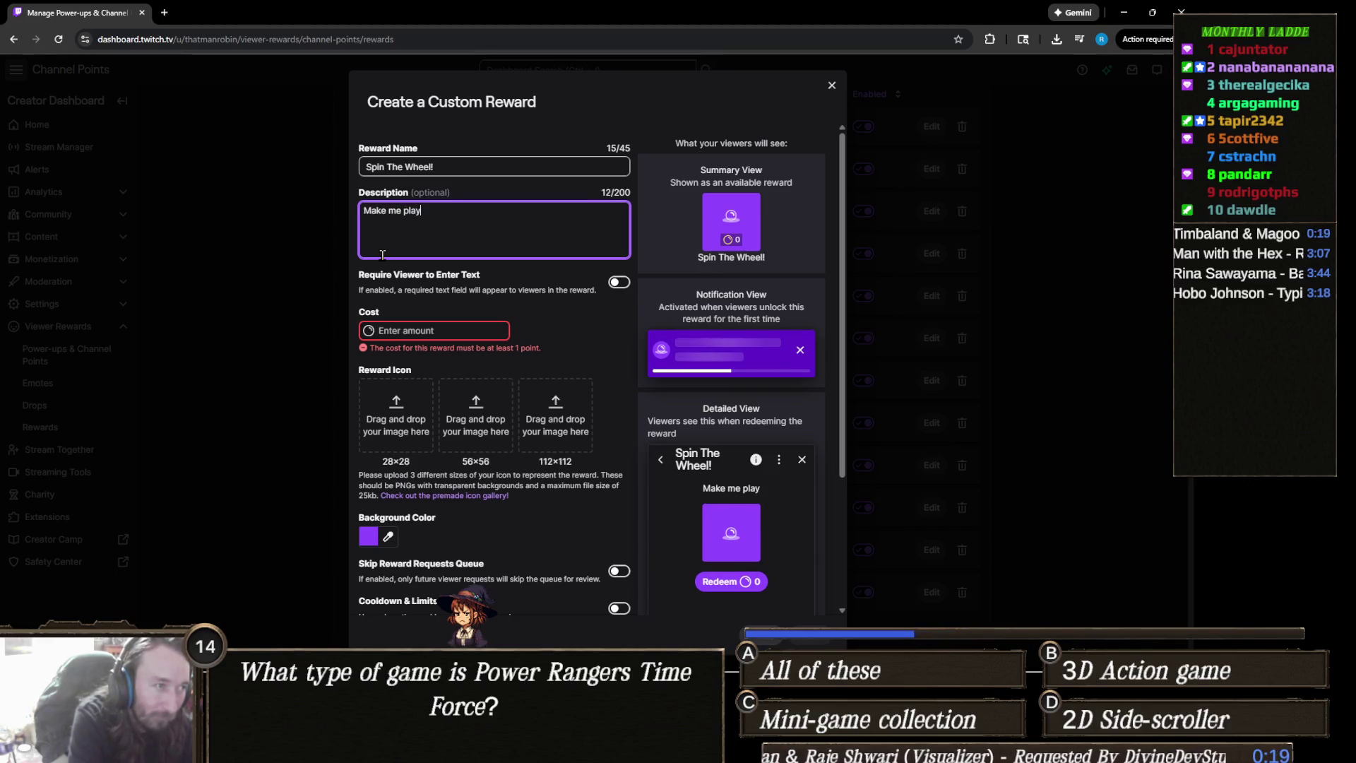
text(Moviedle,)
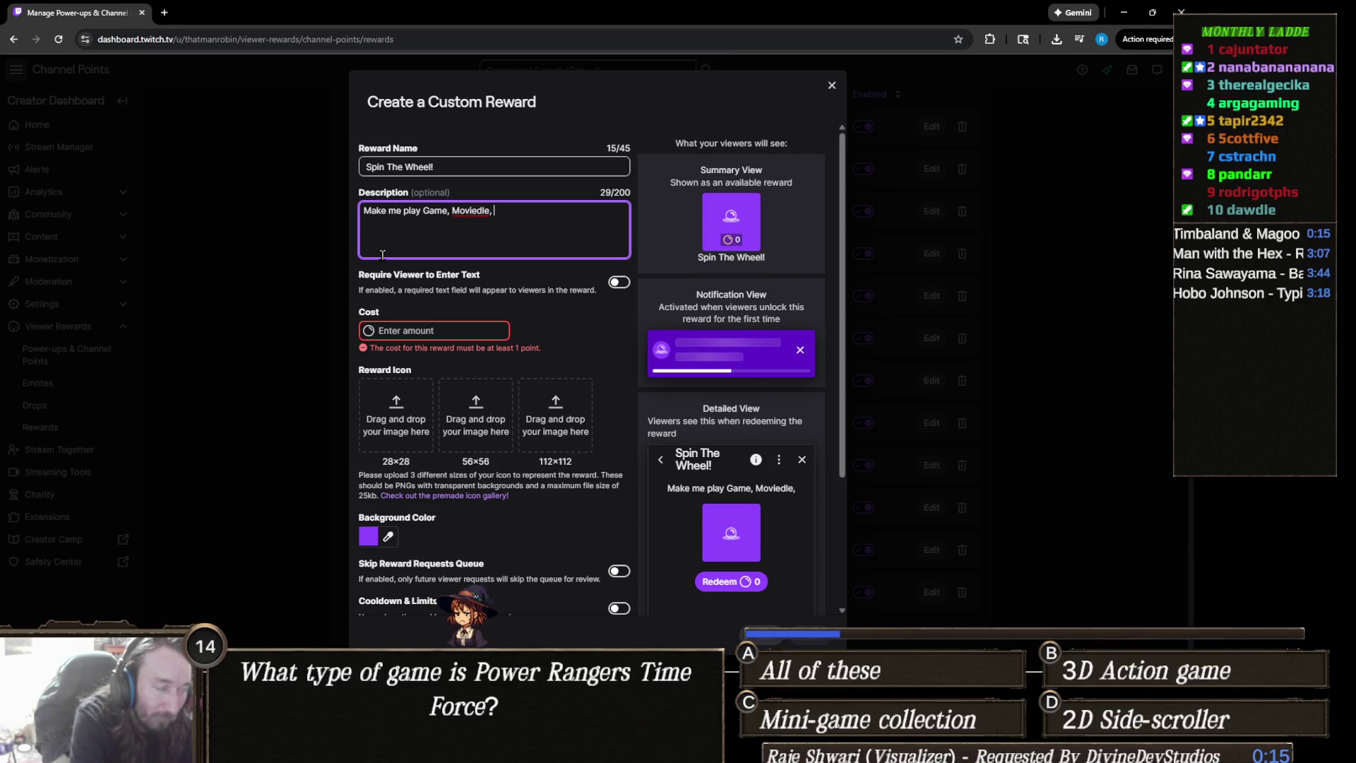
text( or Songles s)
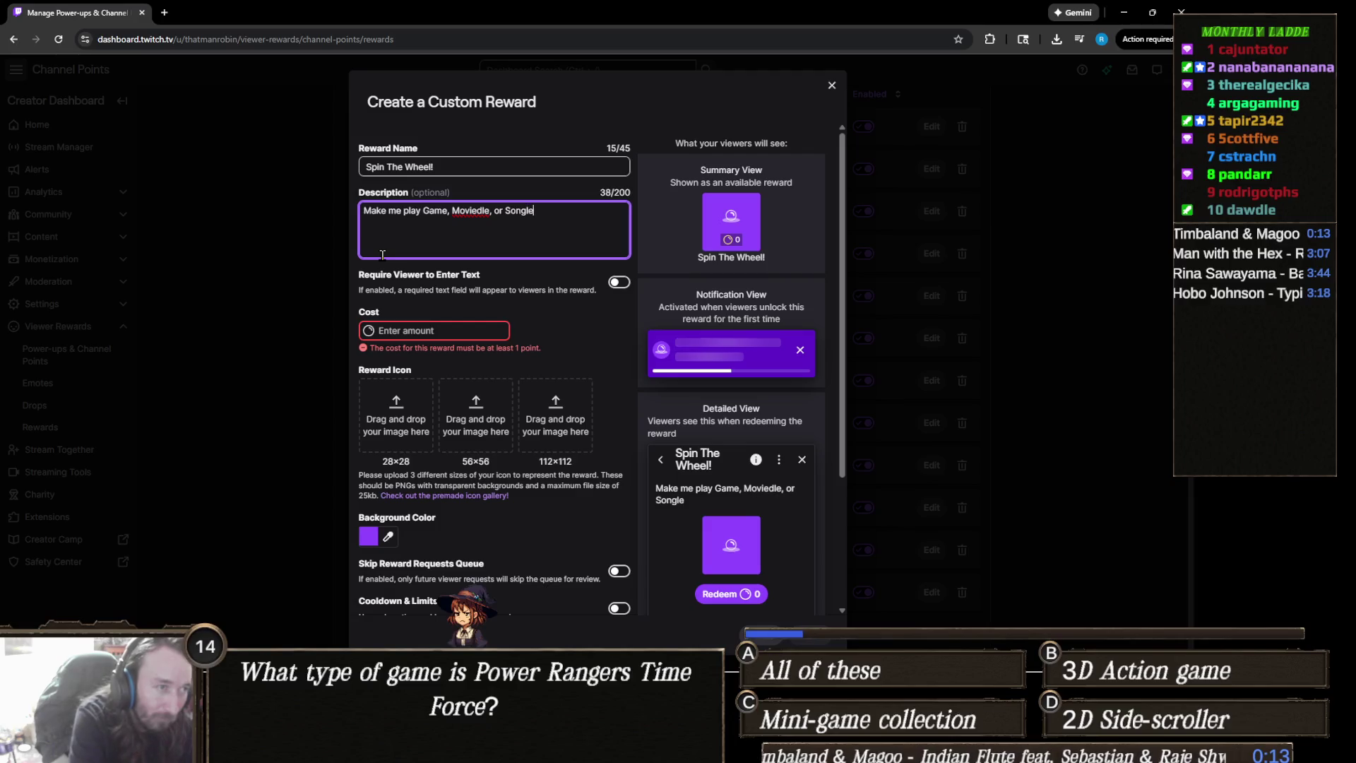
key(BackSpace)
key(BackSpace)
key(BackSpace)
text(ess if )
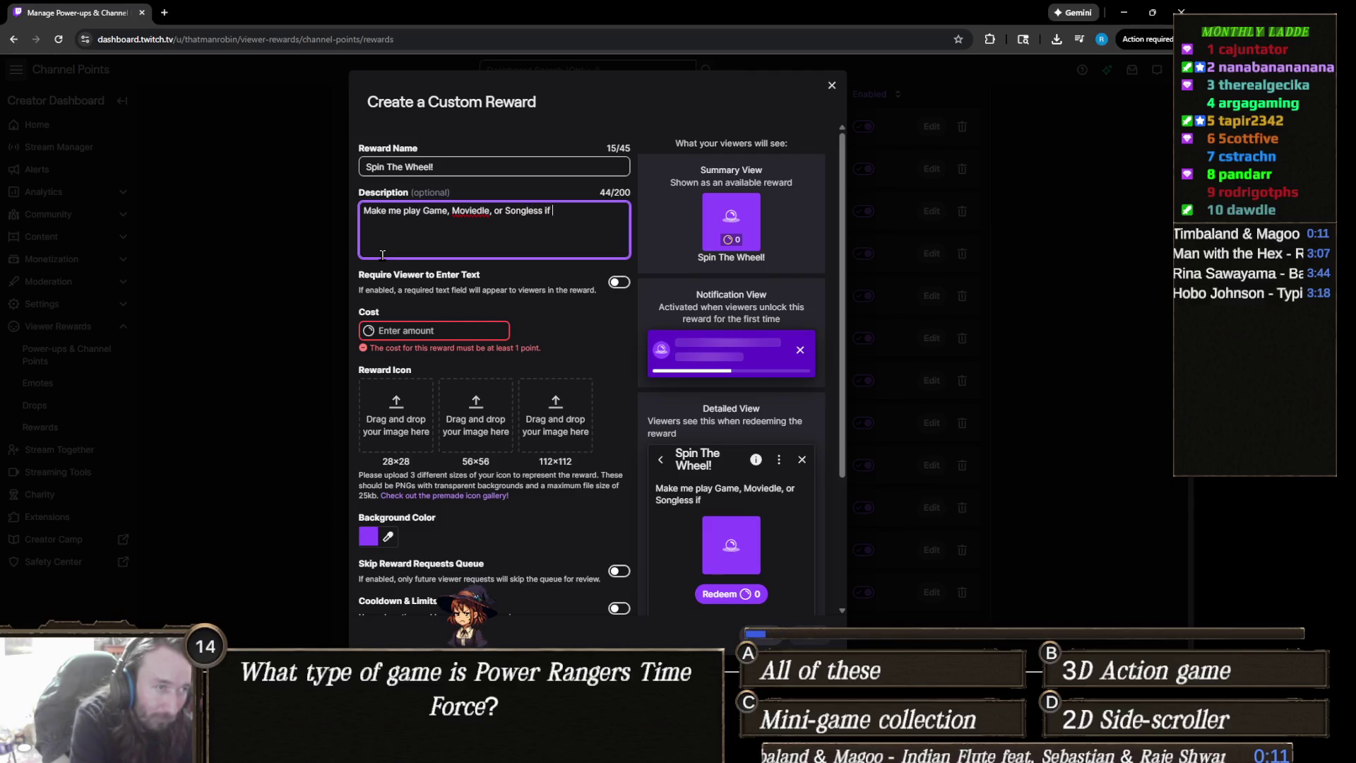
text(you're lucky!)
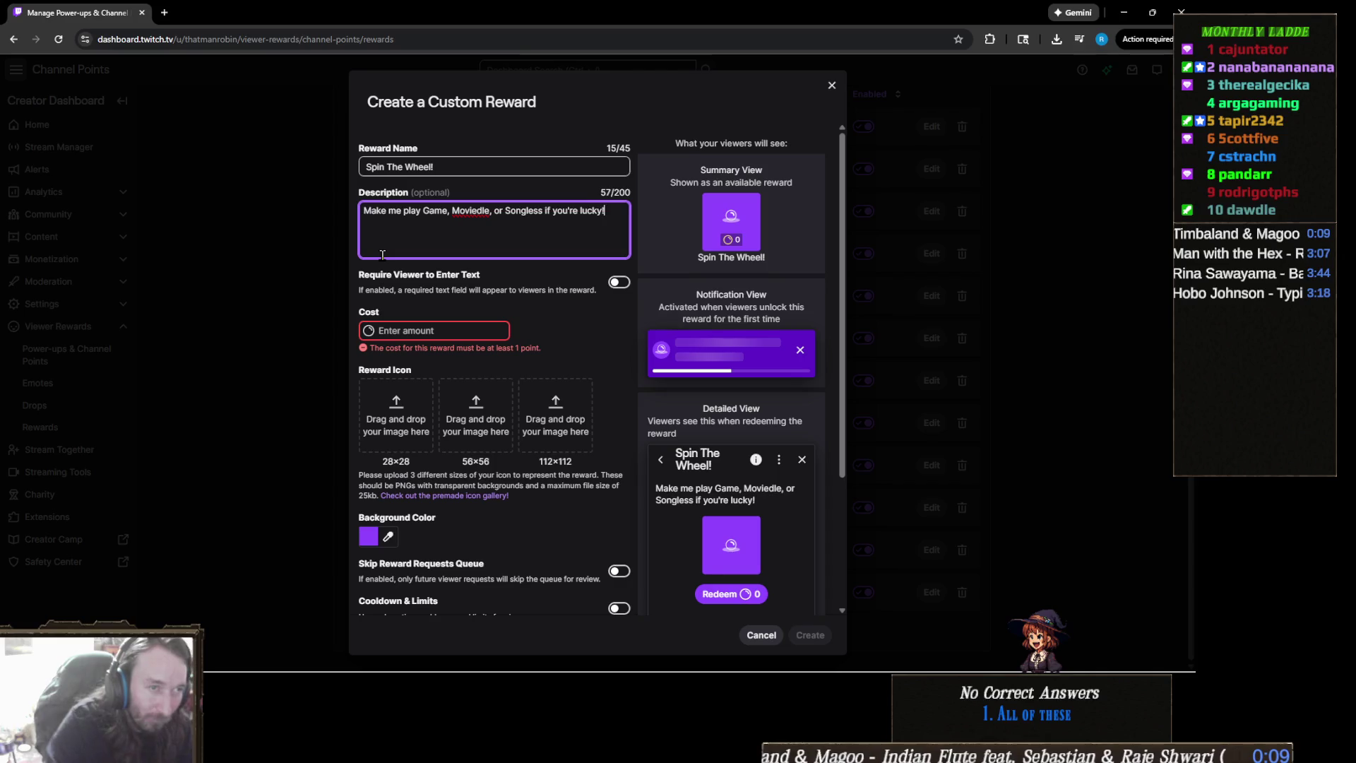
Set the Spin The Wheel! reward's cost to 2500 points
click(455, 330)
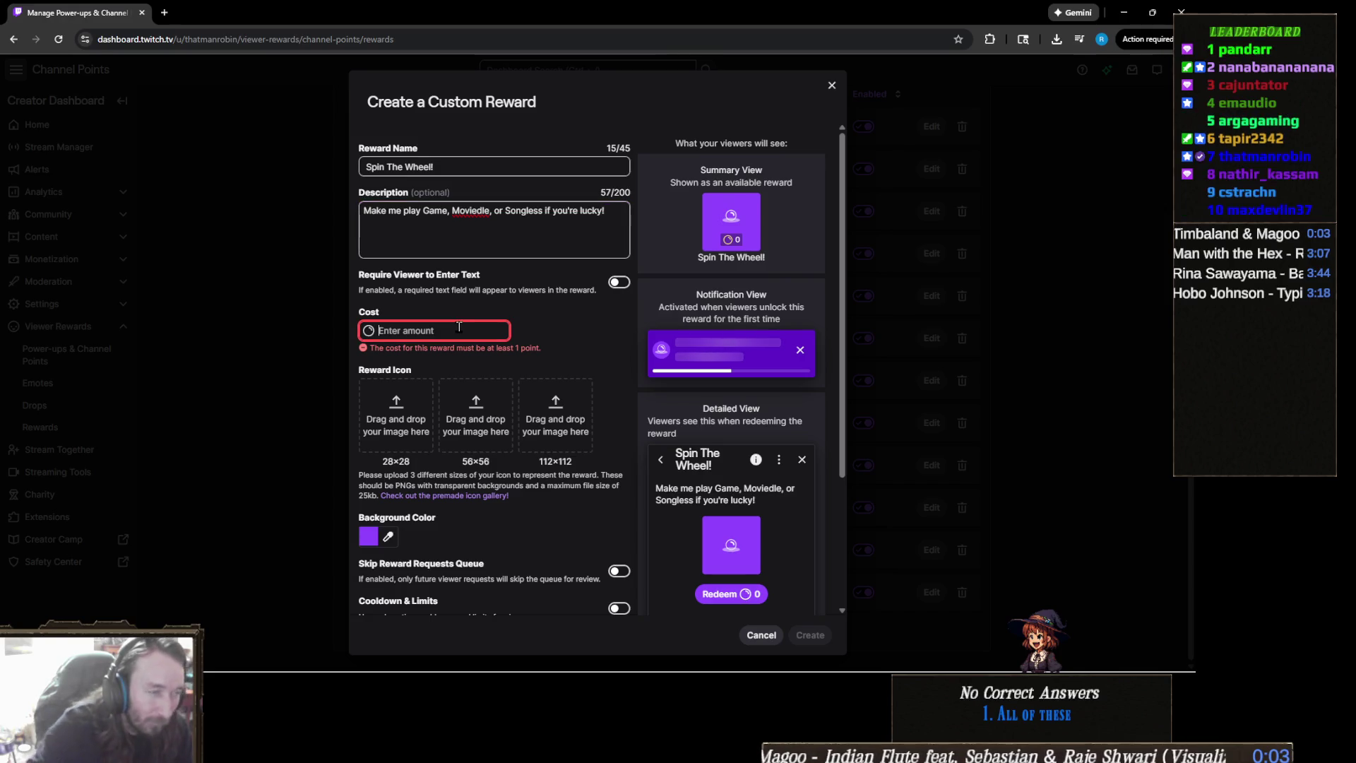
text(2500)
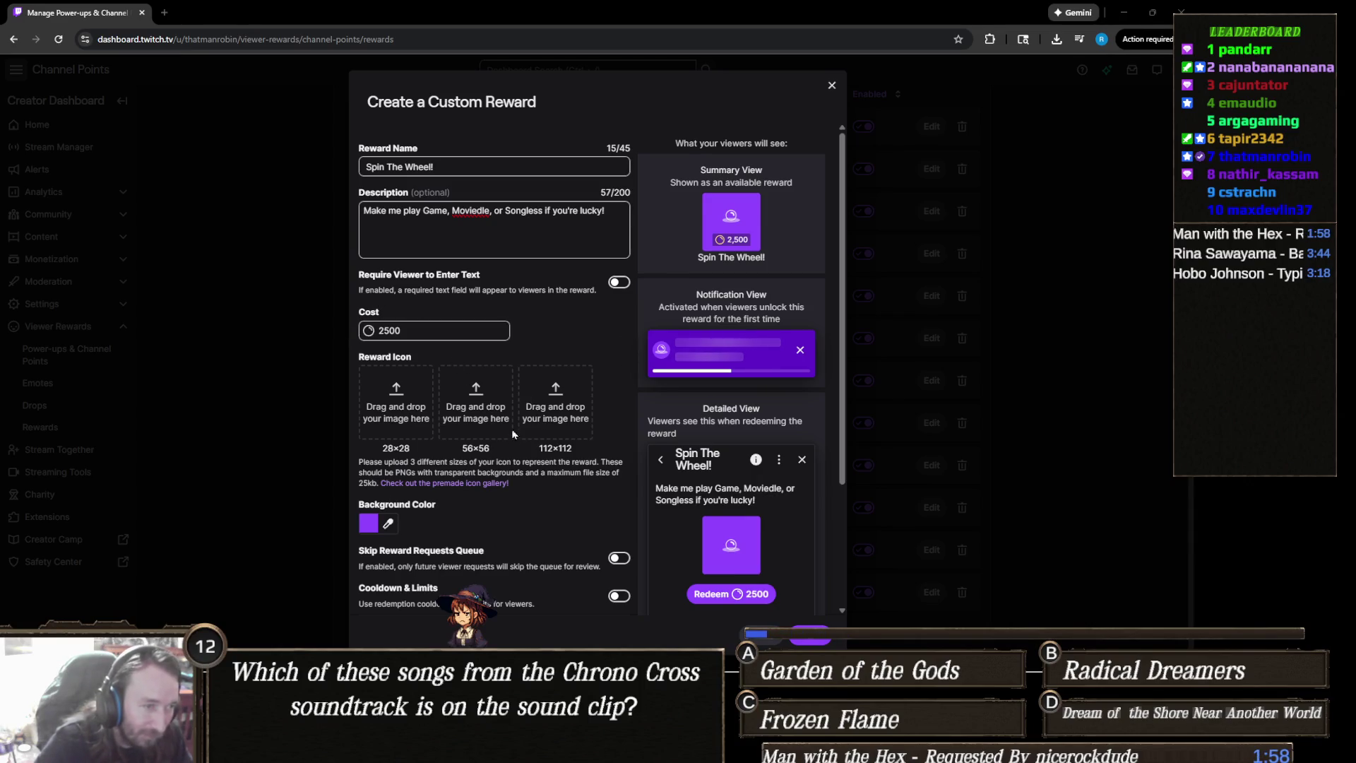
scroll(562, 514, down, 3)
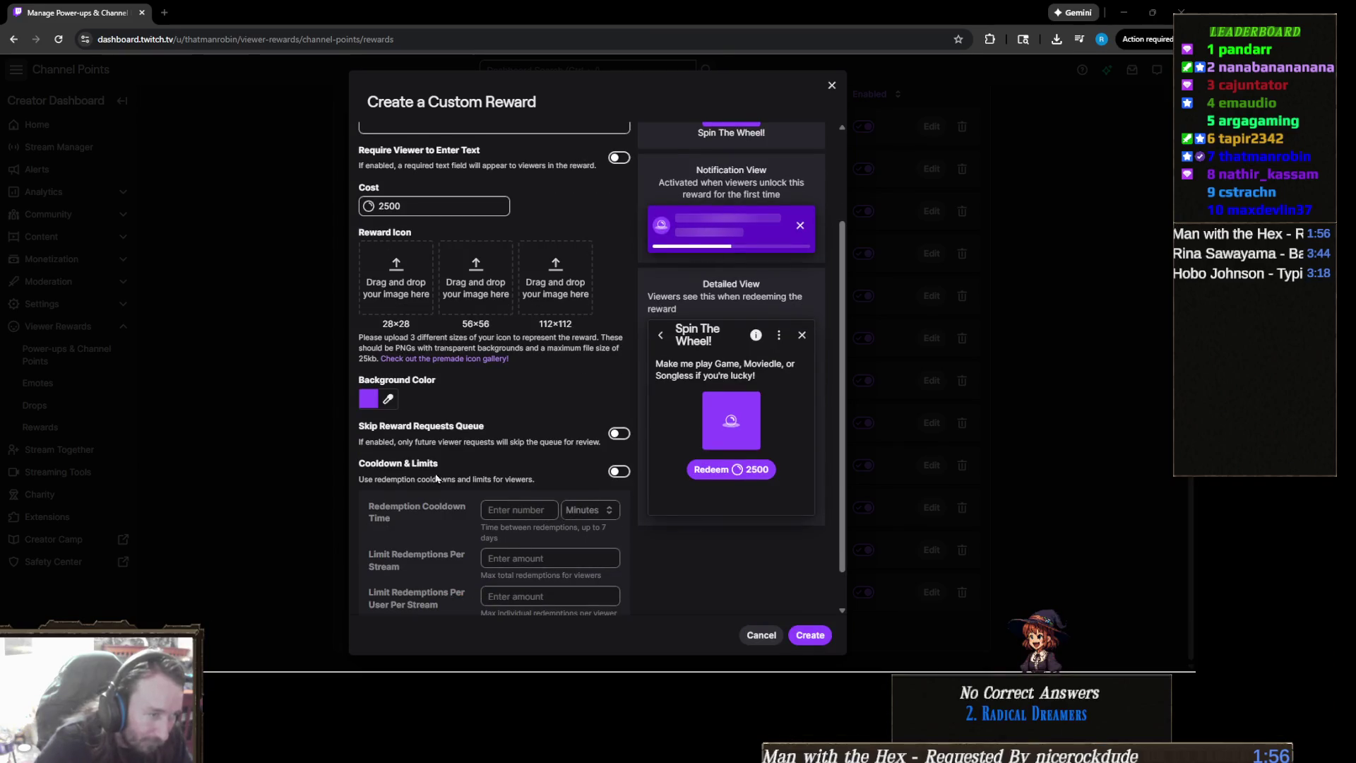
Try a 20-minute cooldown, remove it again, and create the 2500-point Spin The Wheel! reward
scroll(520, 492, down, 1)
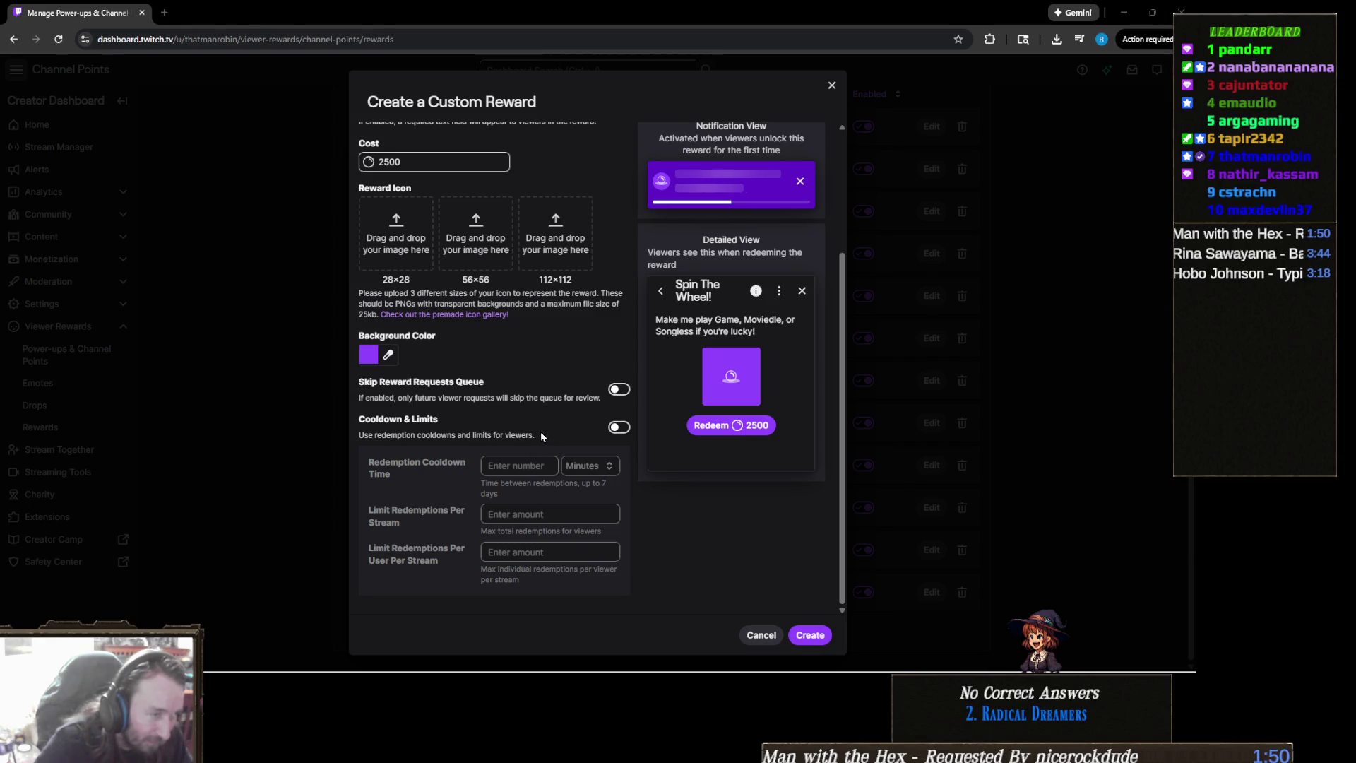
click(611, 428)
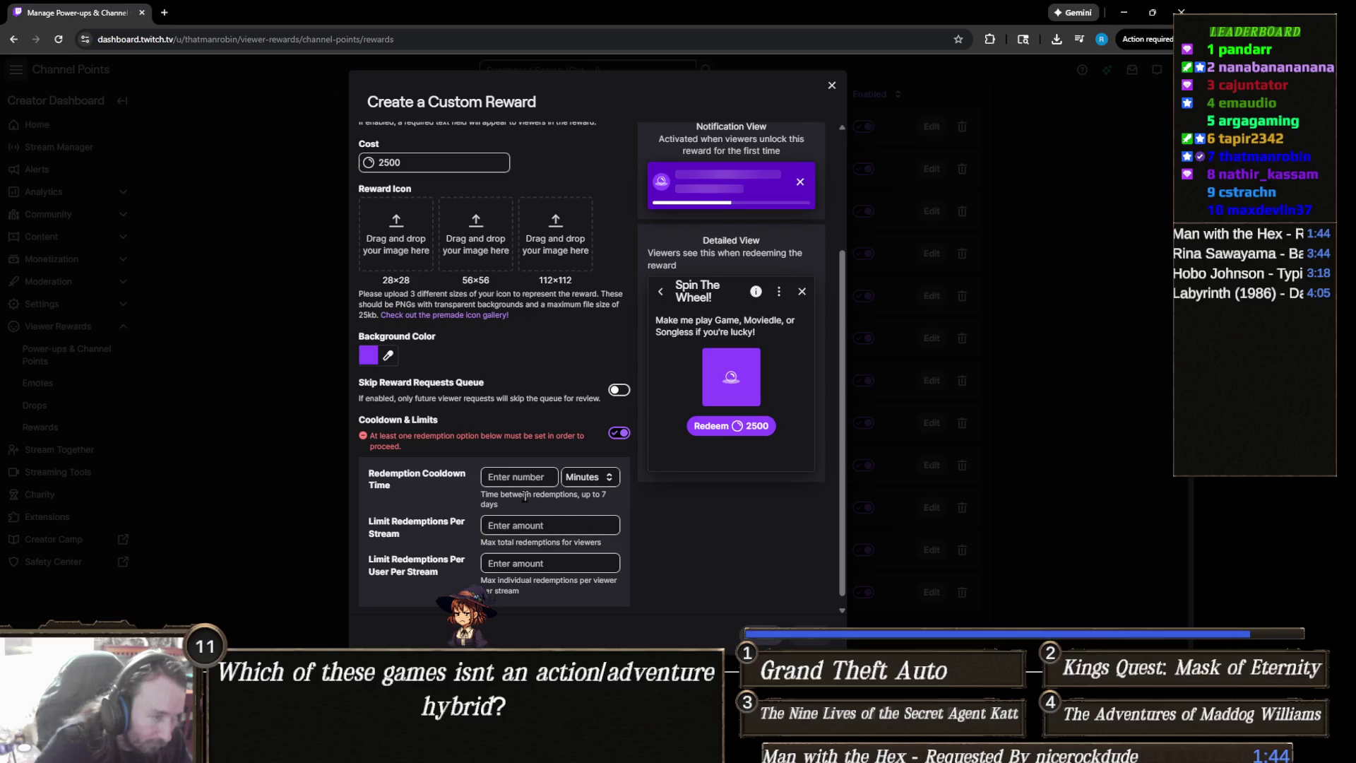
click(522, 476)
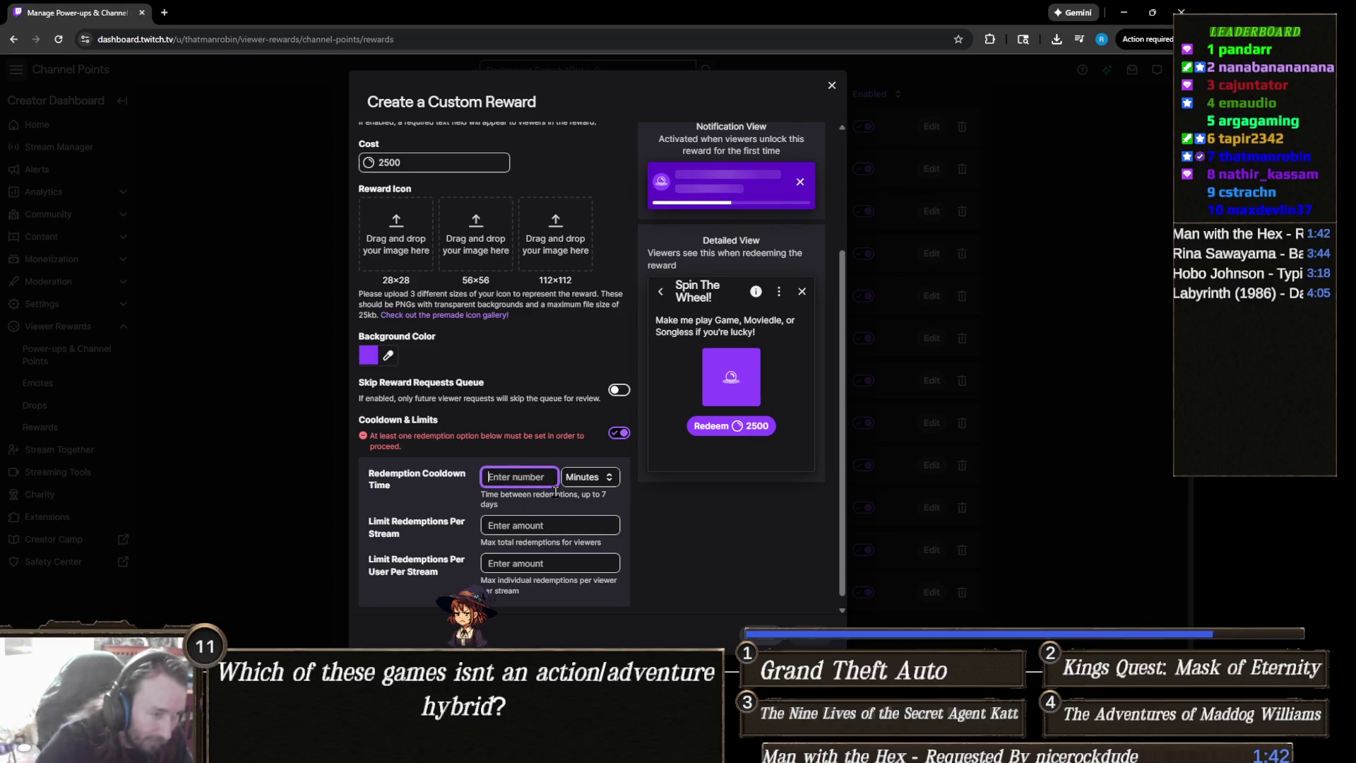
text(20)
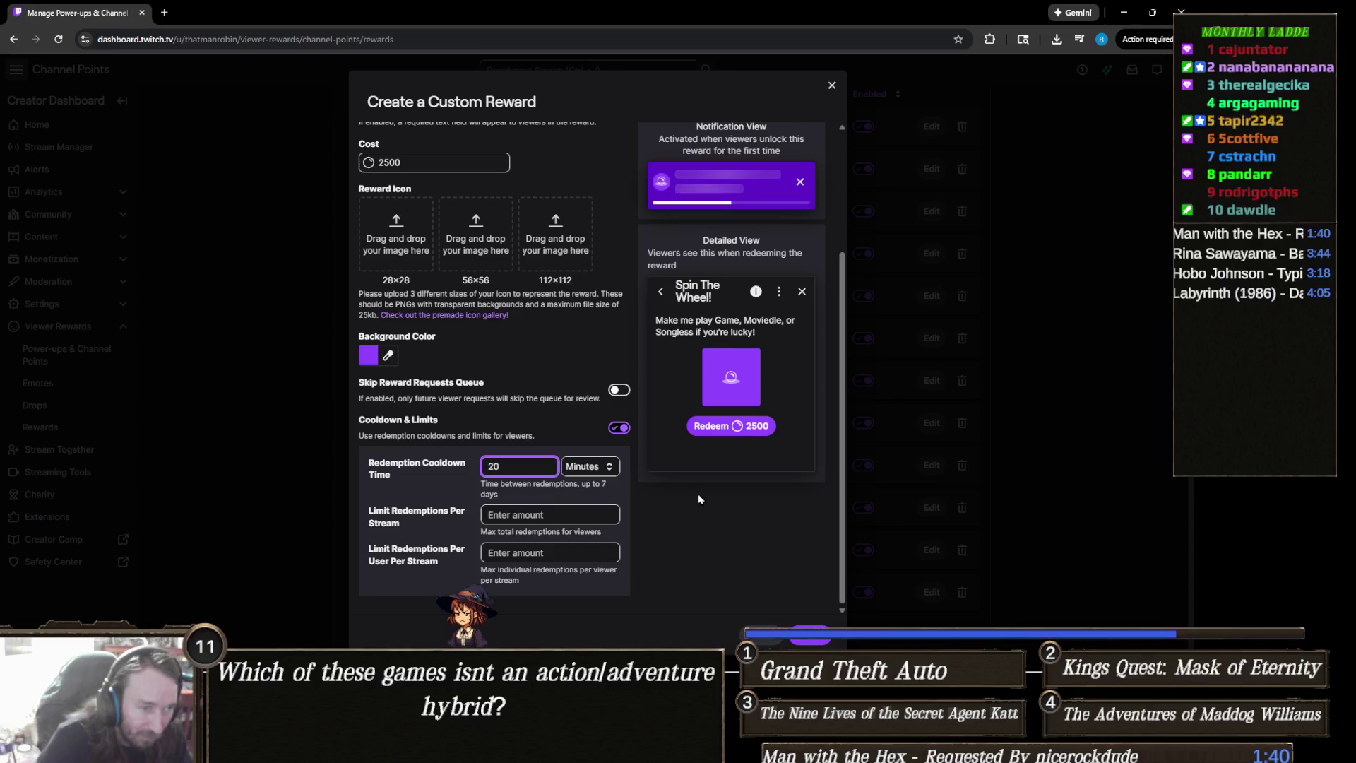
click(737, 513)
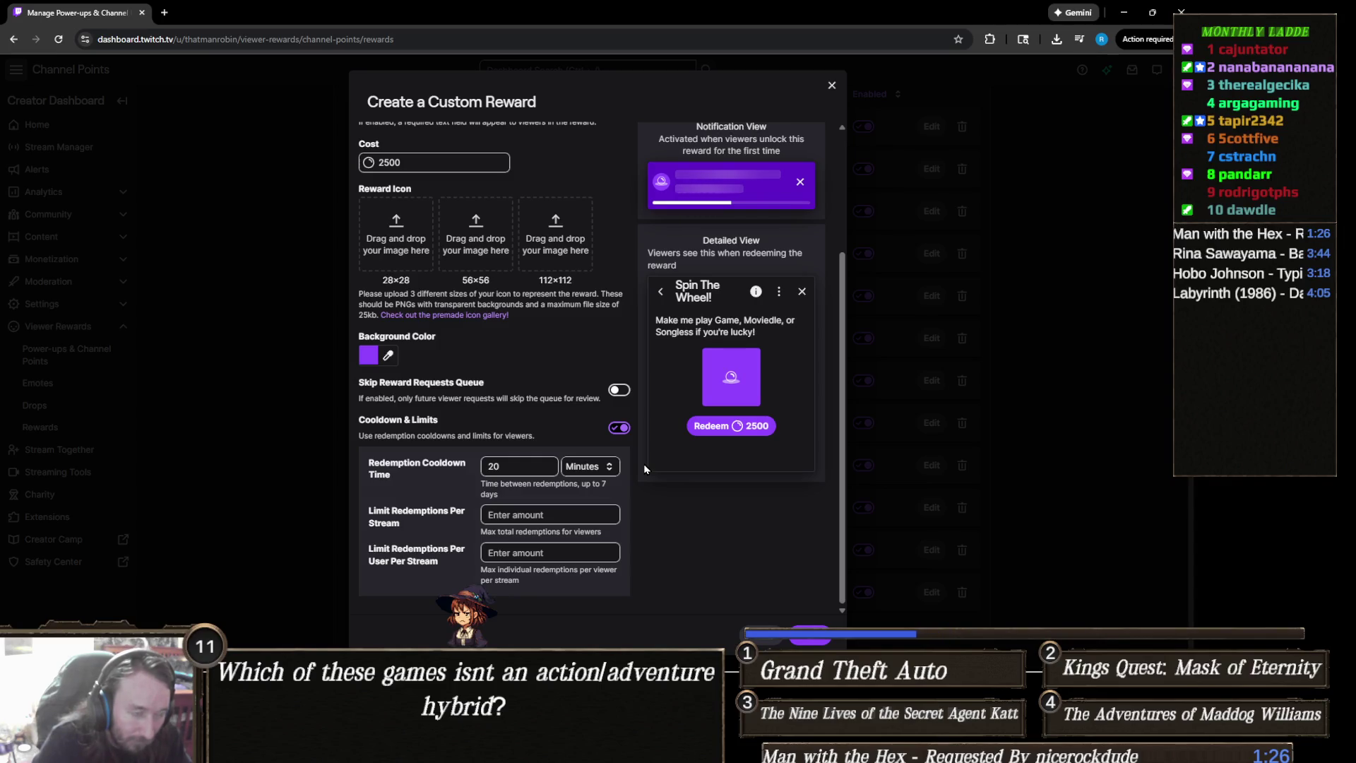
click(512, 464)
key(BackSpace)
key(BackSpace)
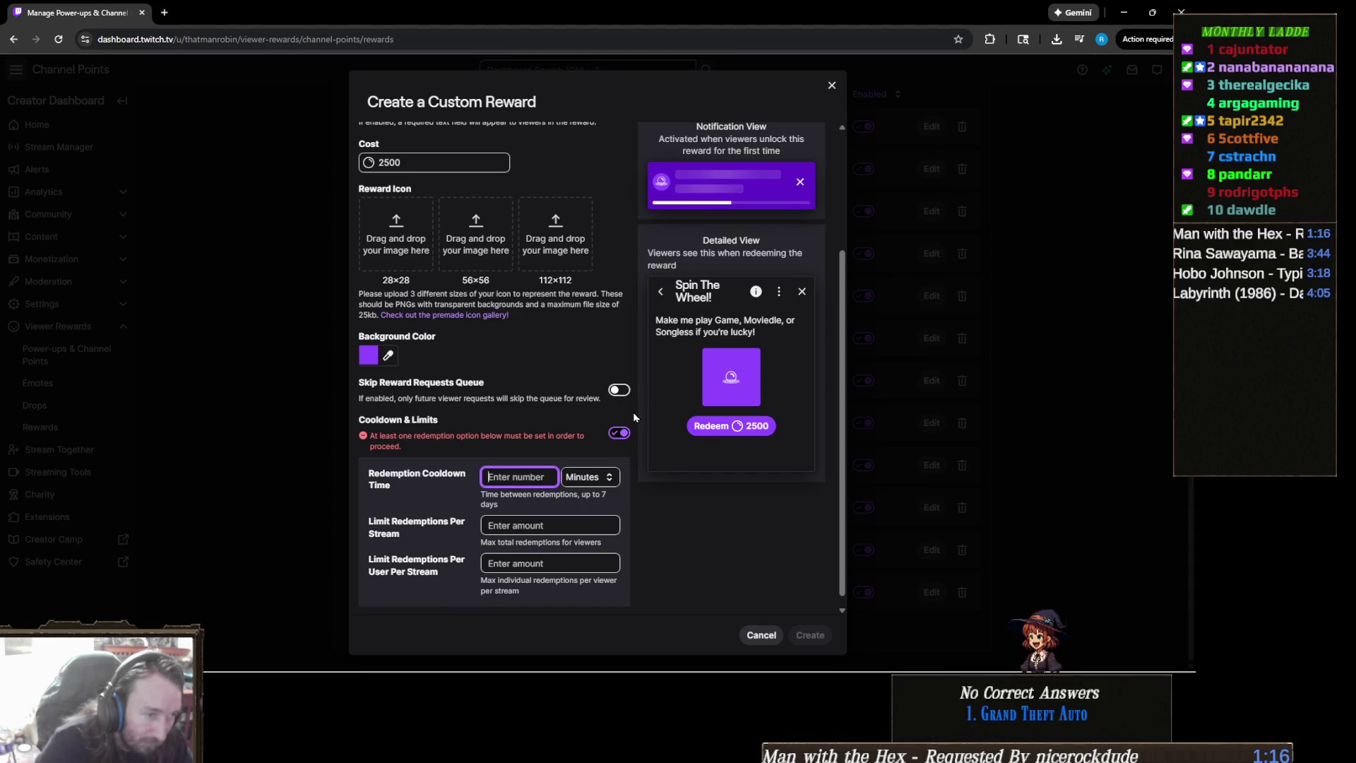
click(621, 429)
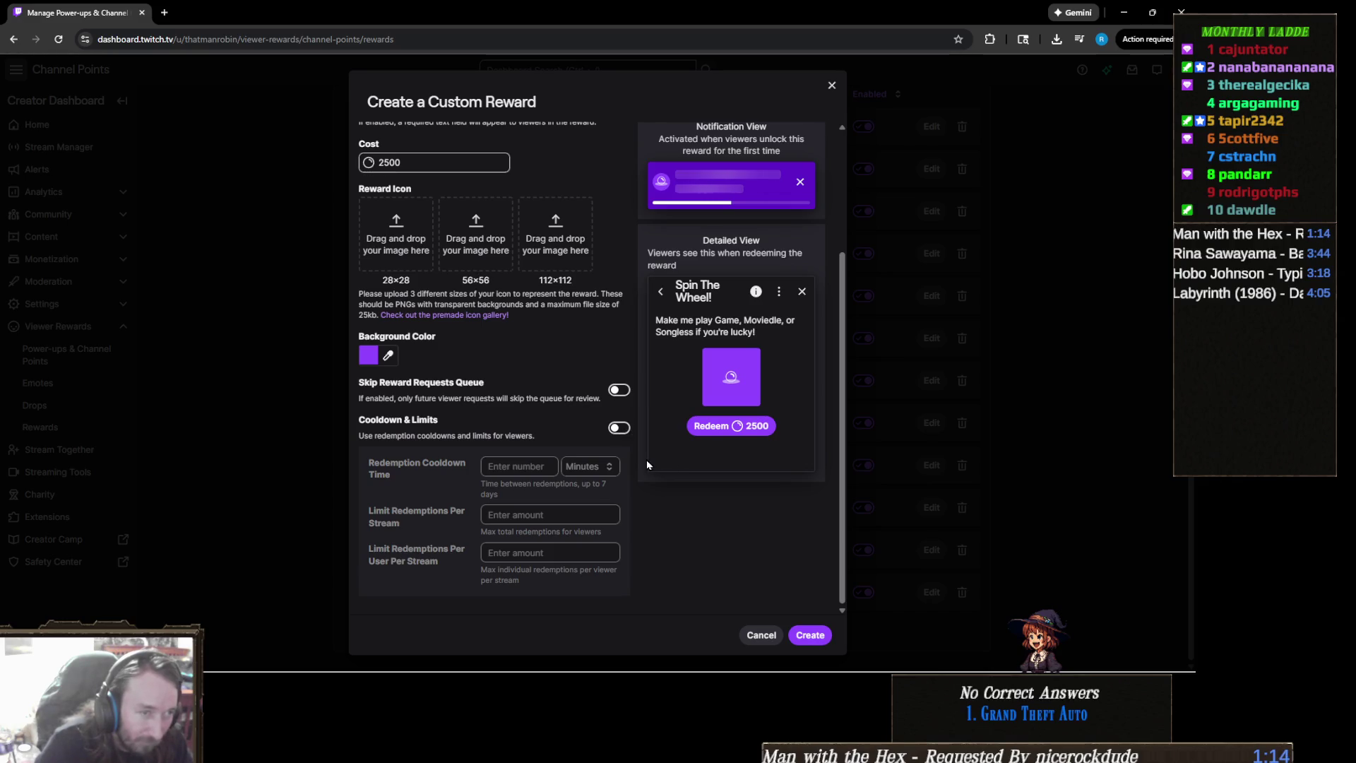
scroll(511, 457, up, 2)
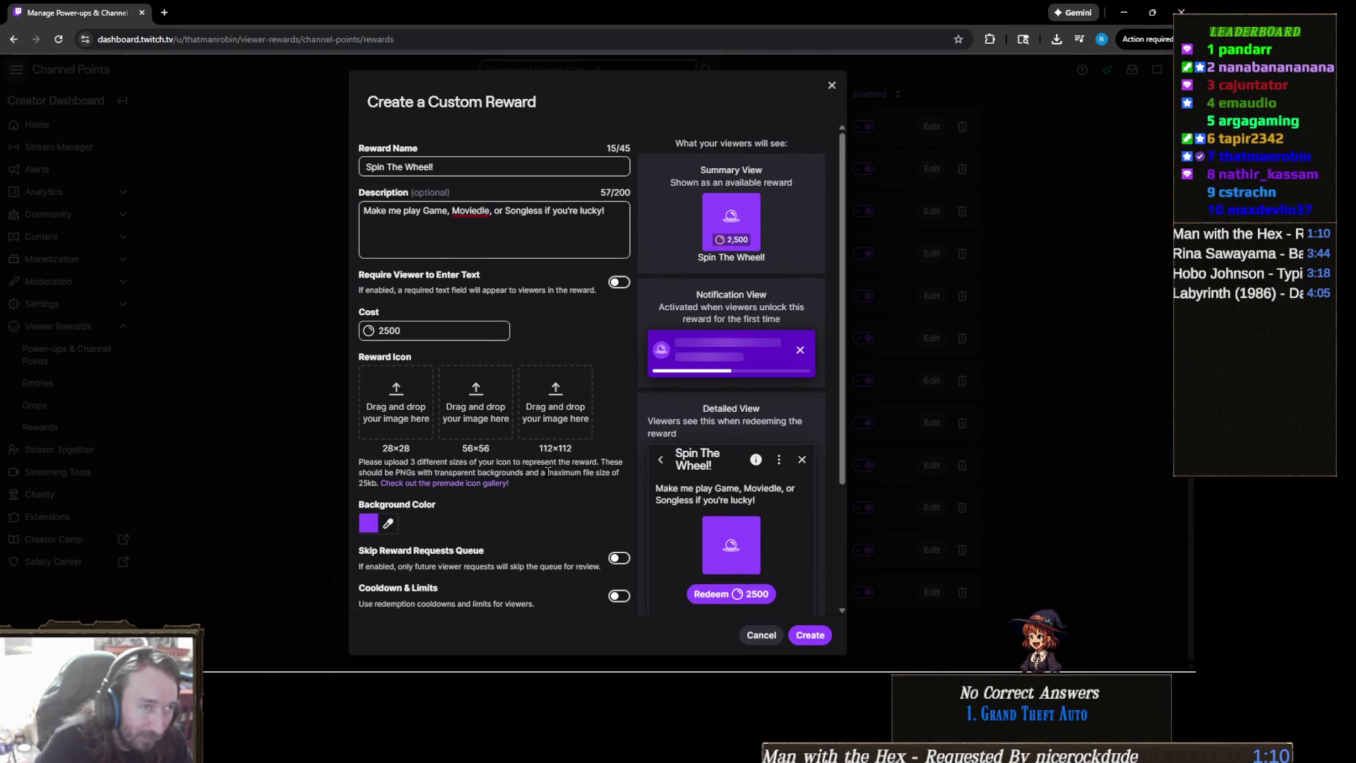
scroll(740, 575, down, 2)
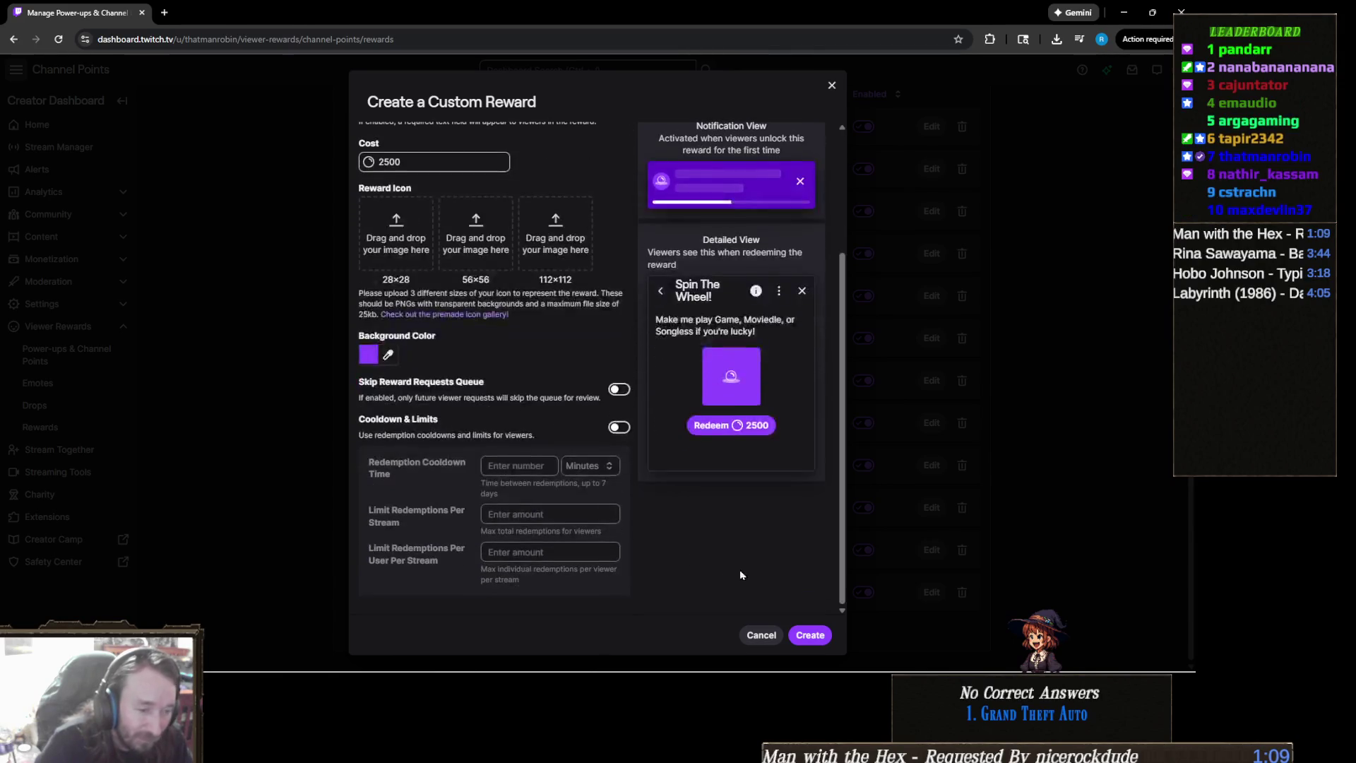
click(812, 635)
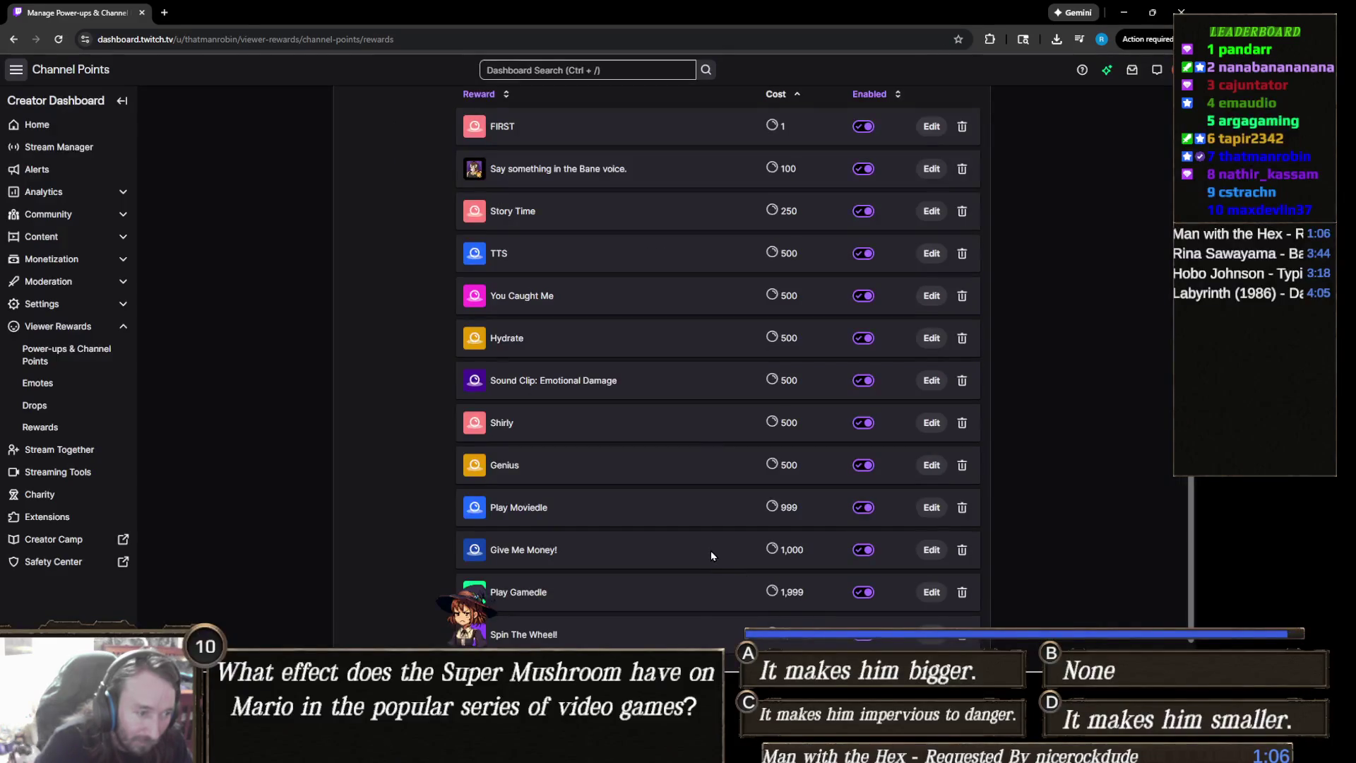
Confirm Spin The Wheel! is listed at 2,500 points, then minimize Chrome
scroll(710, 549, down, 1)
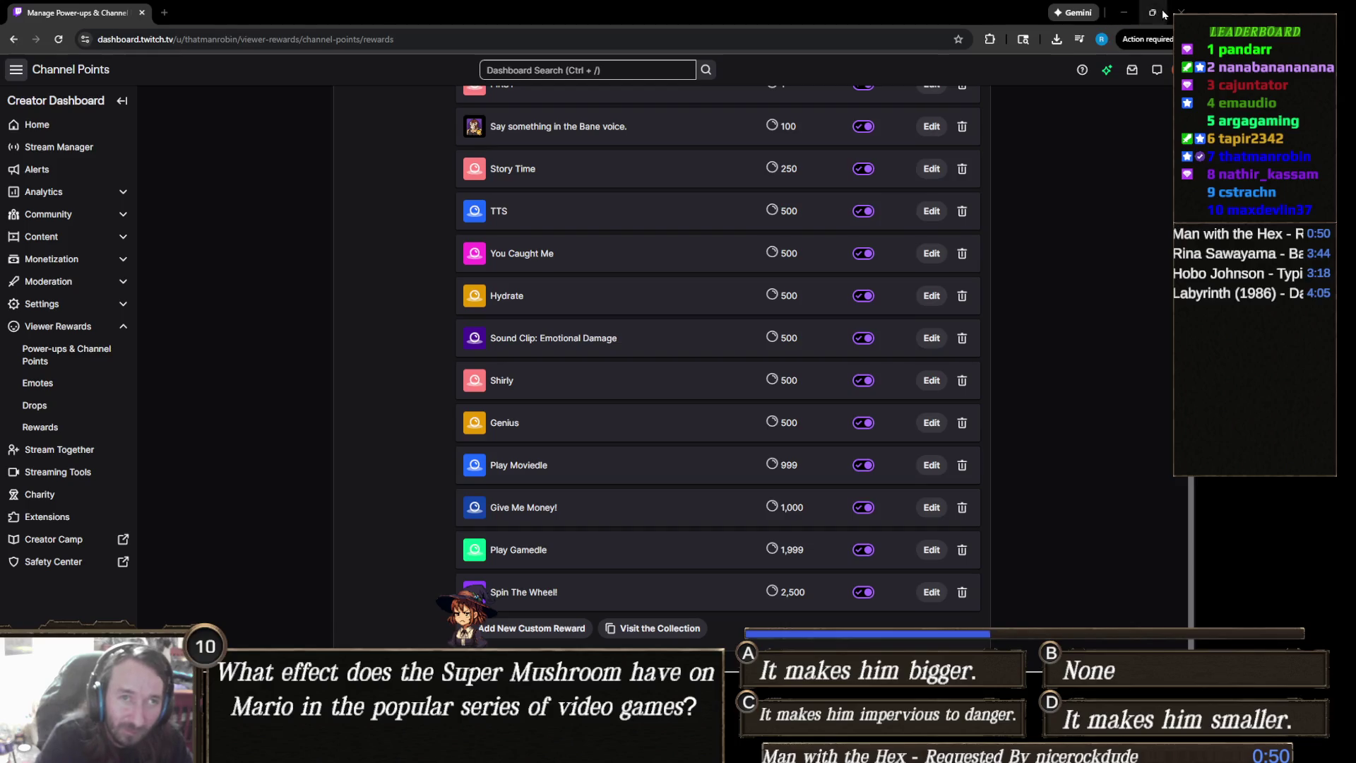
click(1123, 12)
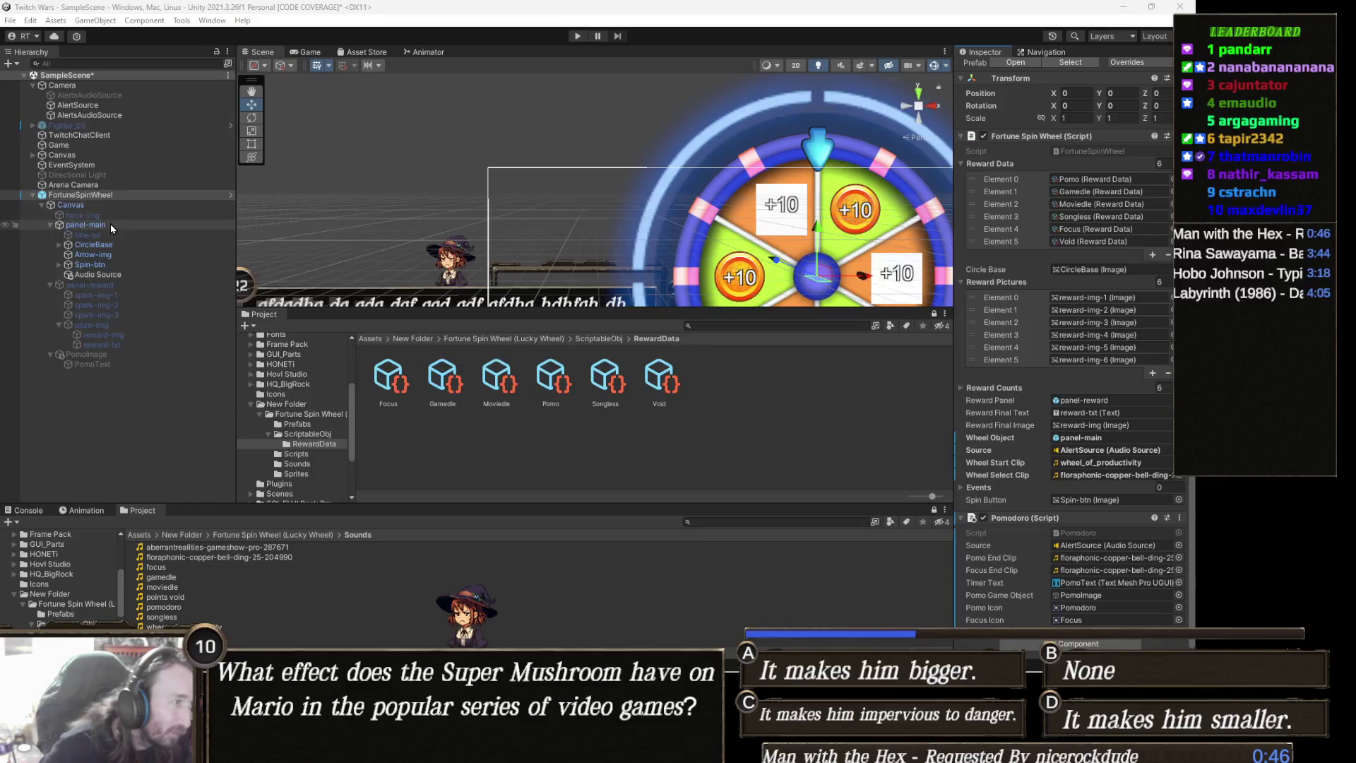
Deactivate panel-main, test the scene in Play mode, and check the Console error
click(89, 224)
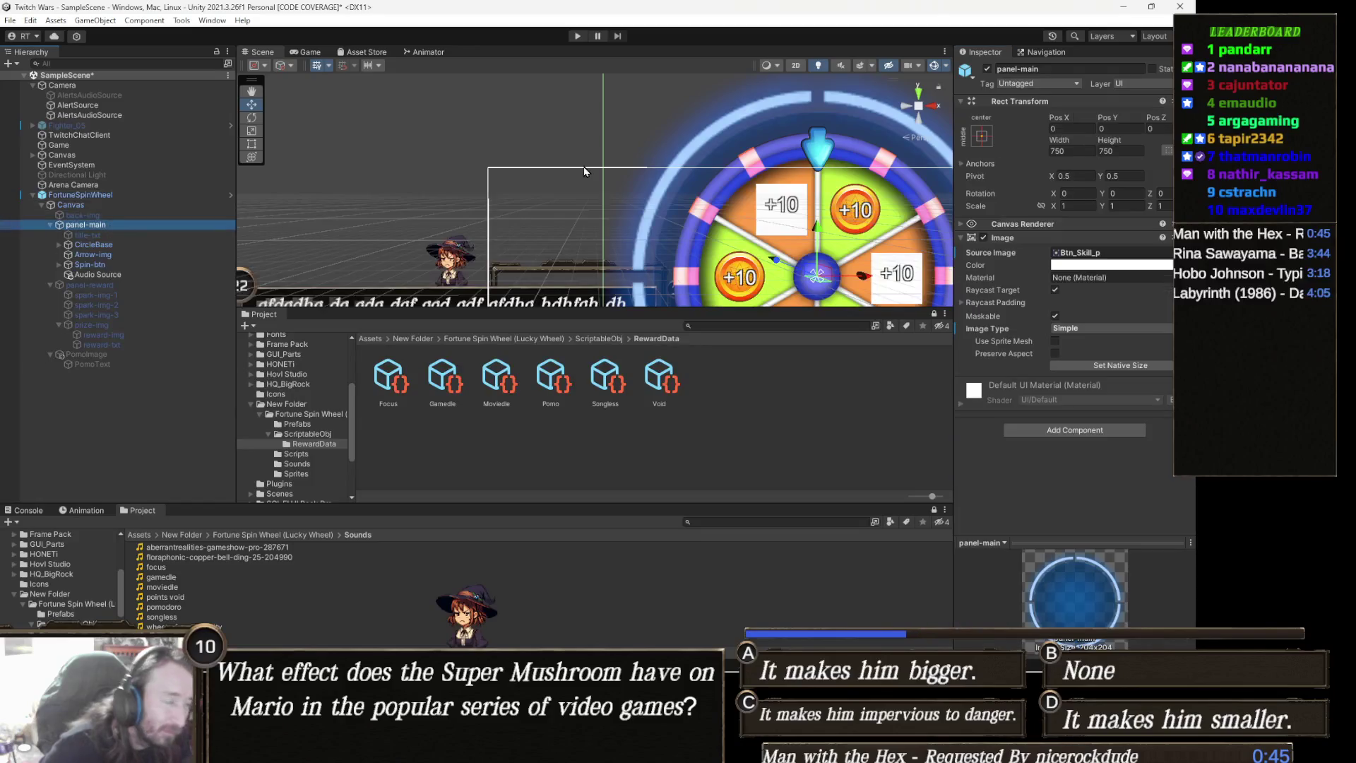
click(987, 69)
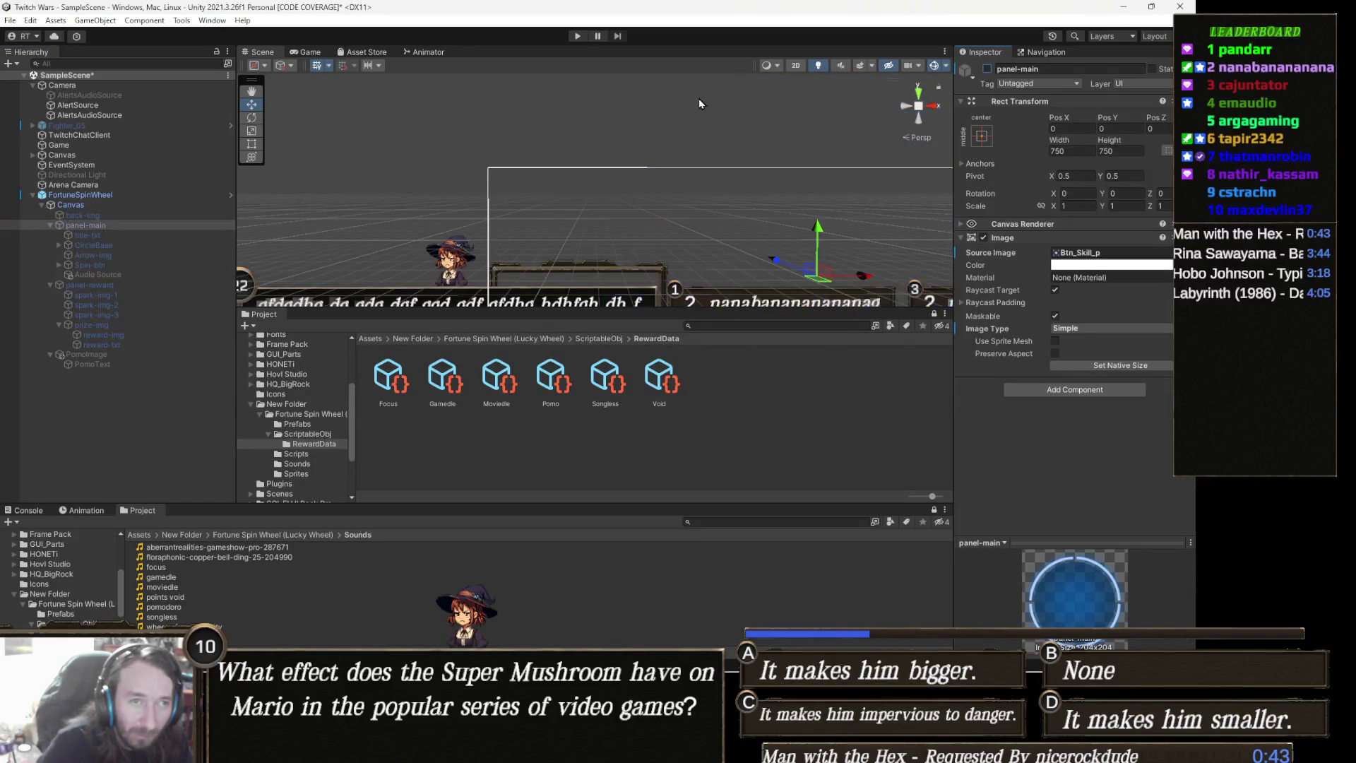
click(579, 36)
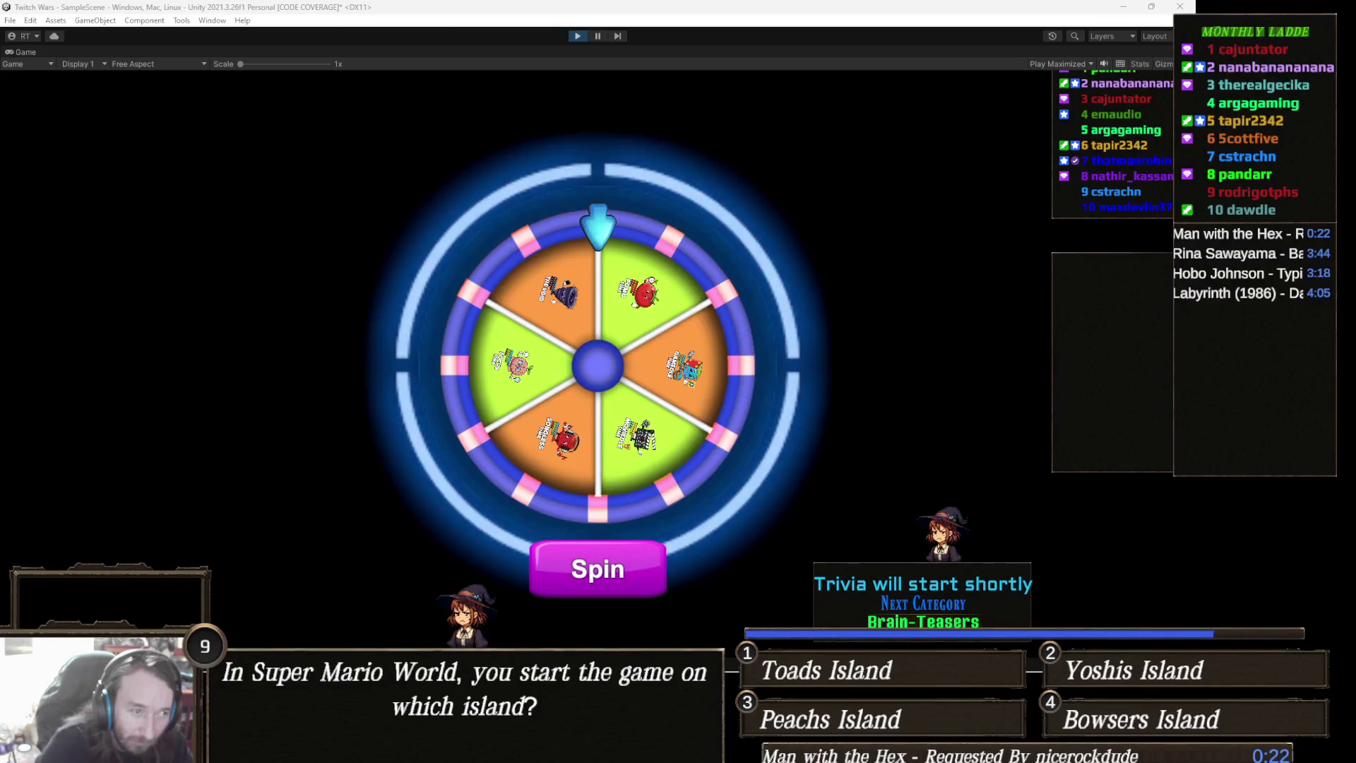
click(573, 36)
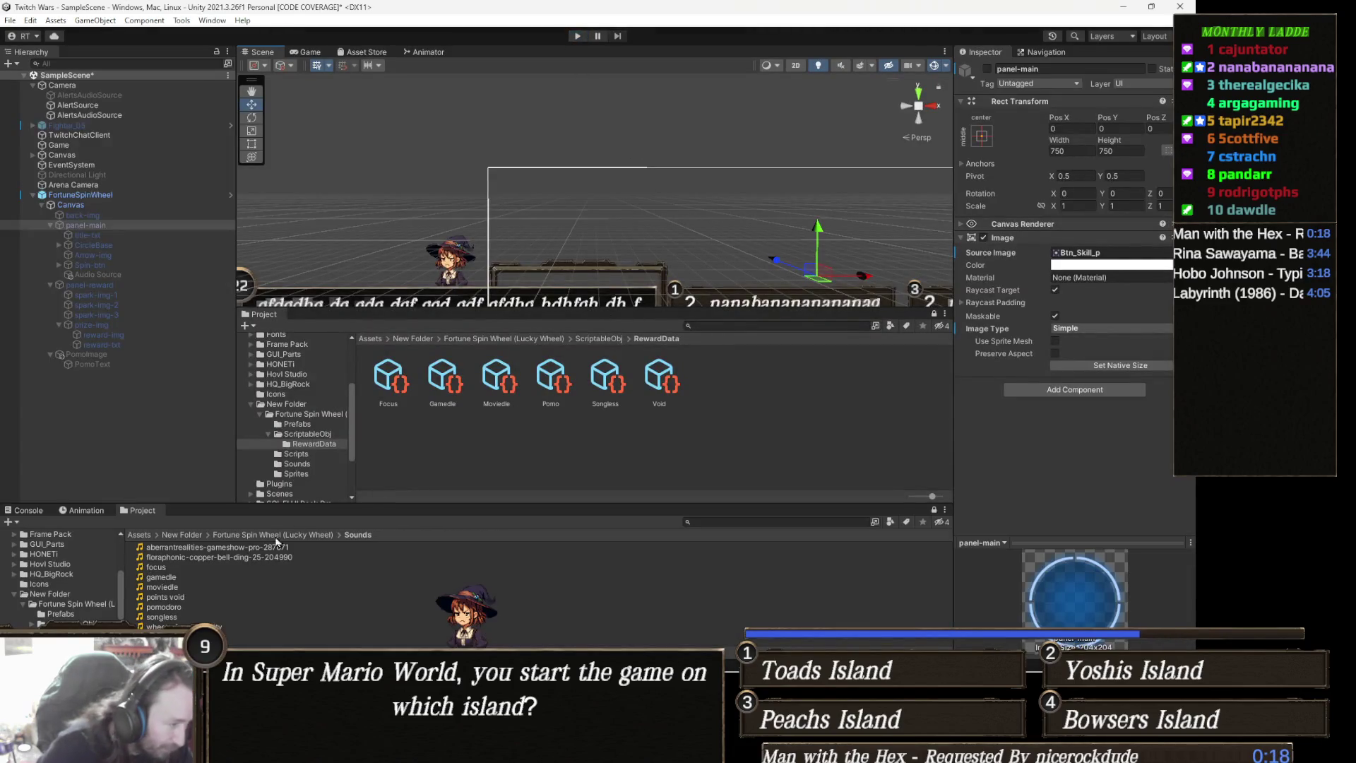
click(39, 512)
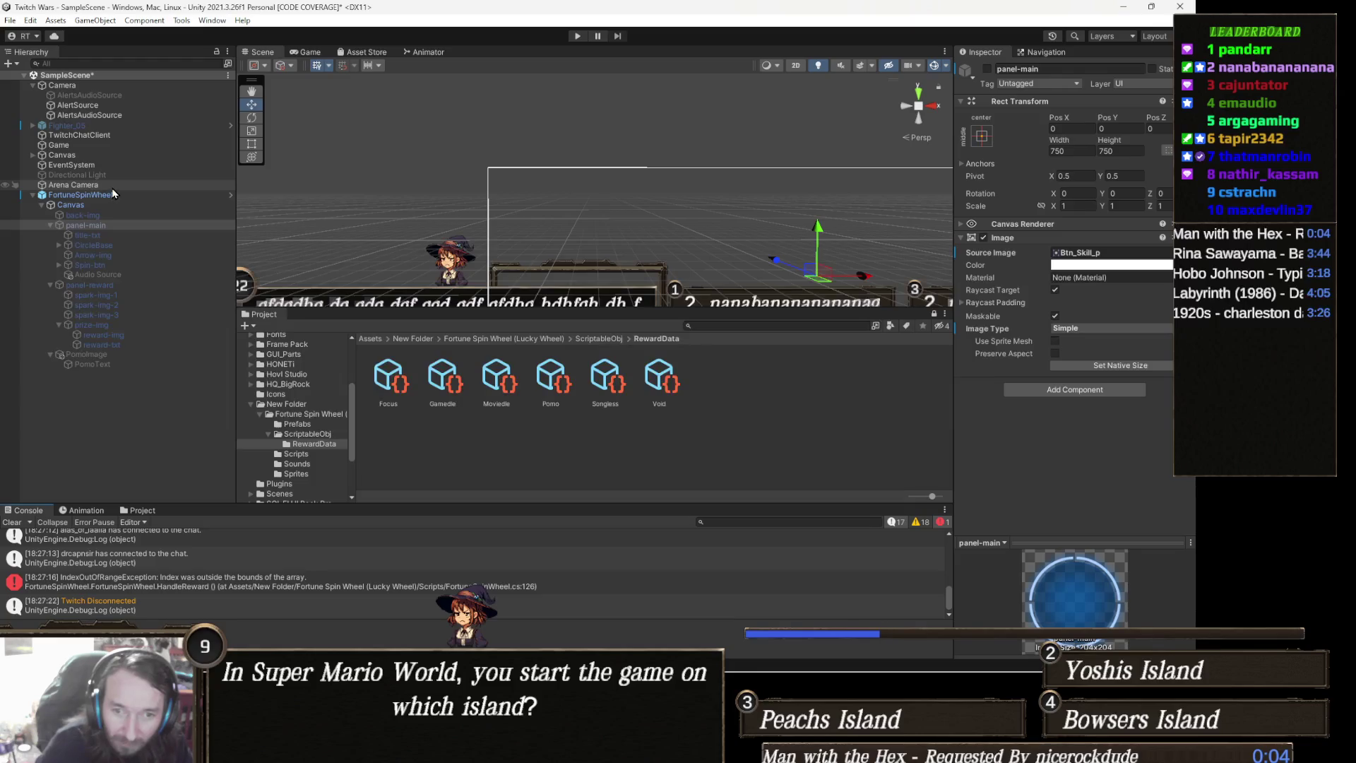
key(alt+Tab)
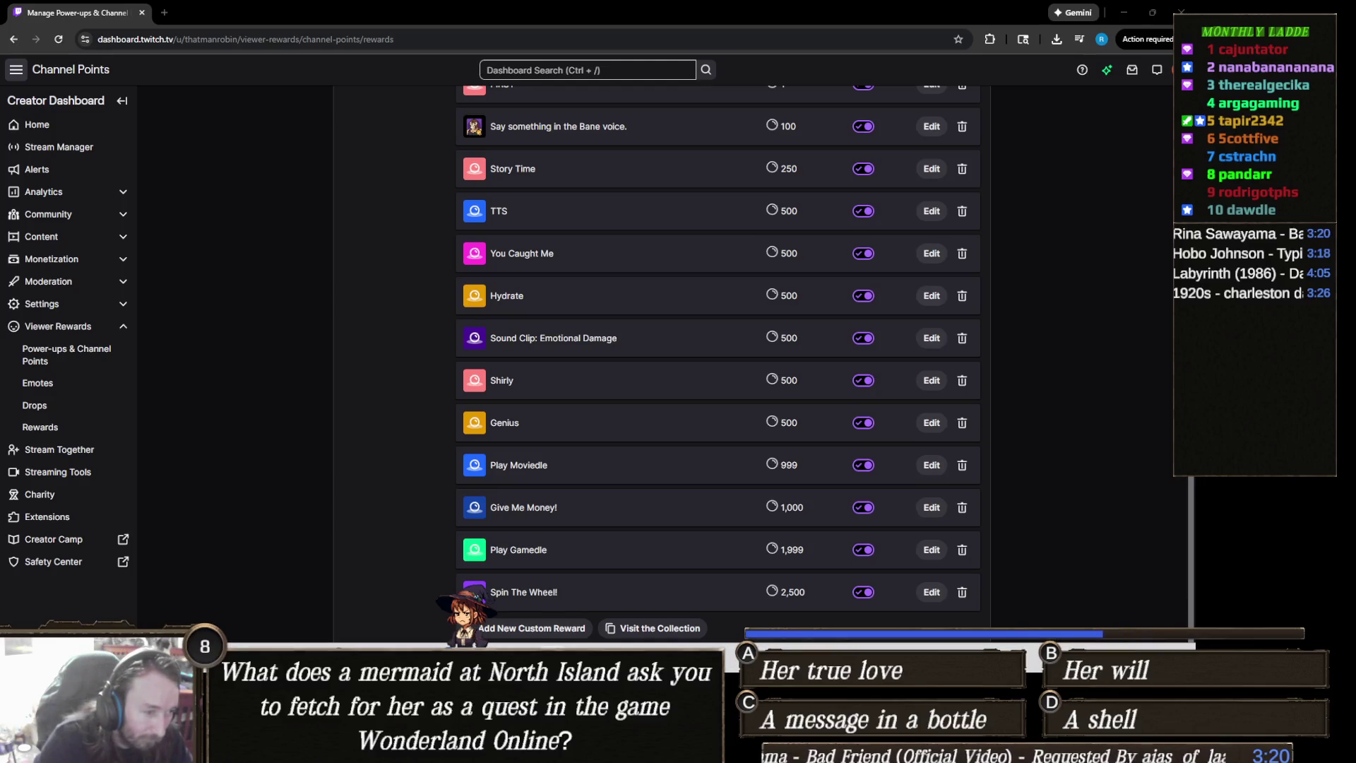
Switch to Visual Studio and review ShowRewardMenu and StartSpin in FortuneSpinWheel.cs
key(alt+Tab)
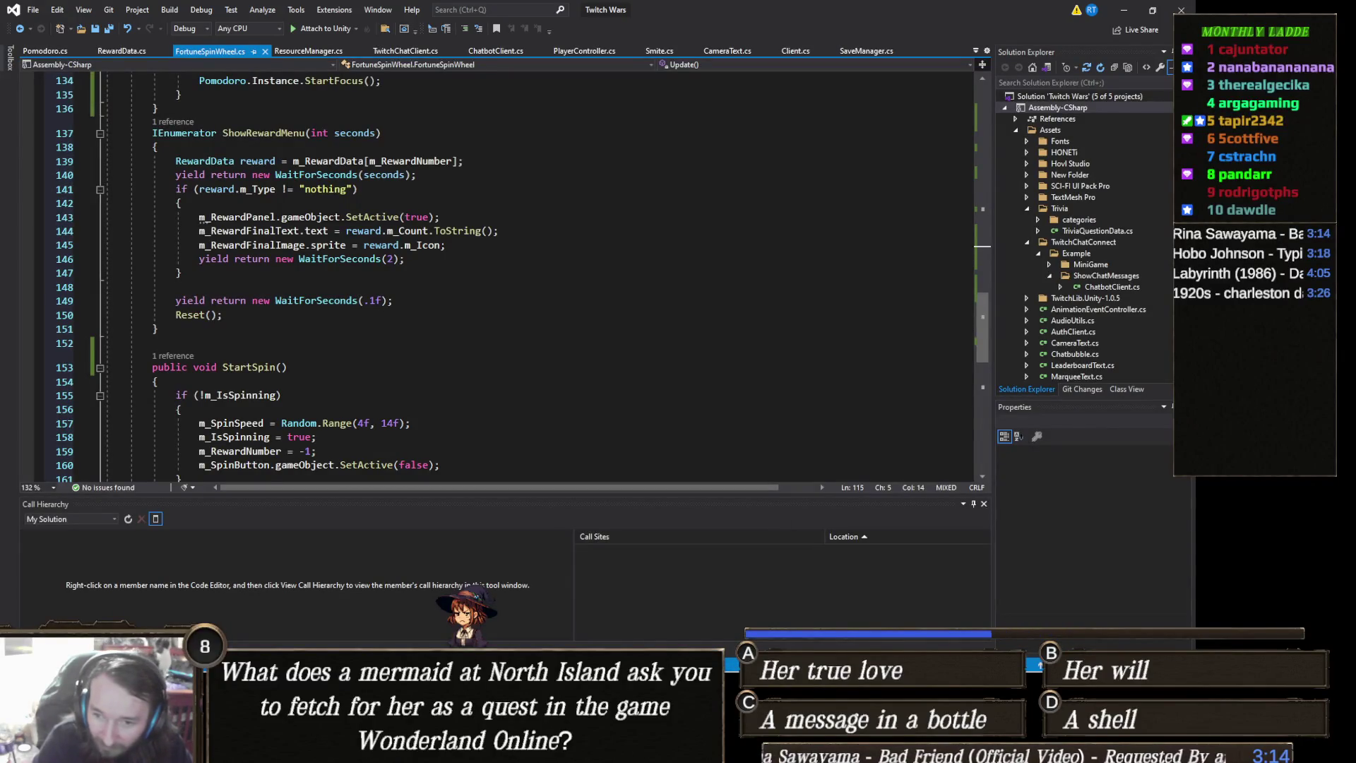
key(alt+Tab)
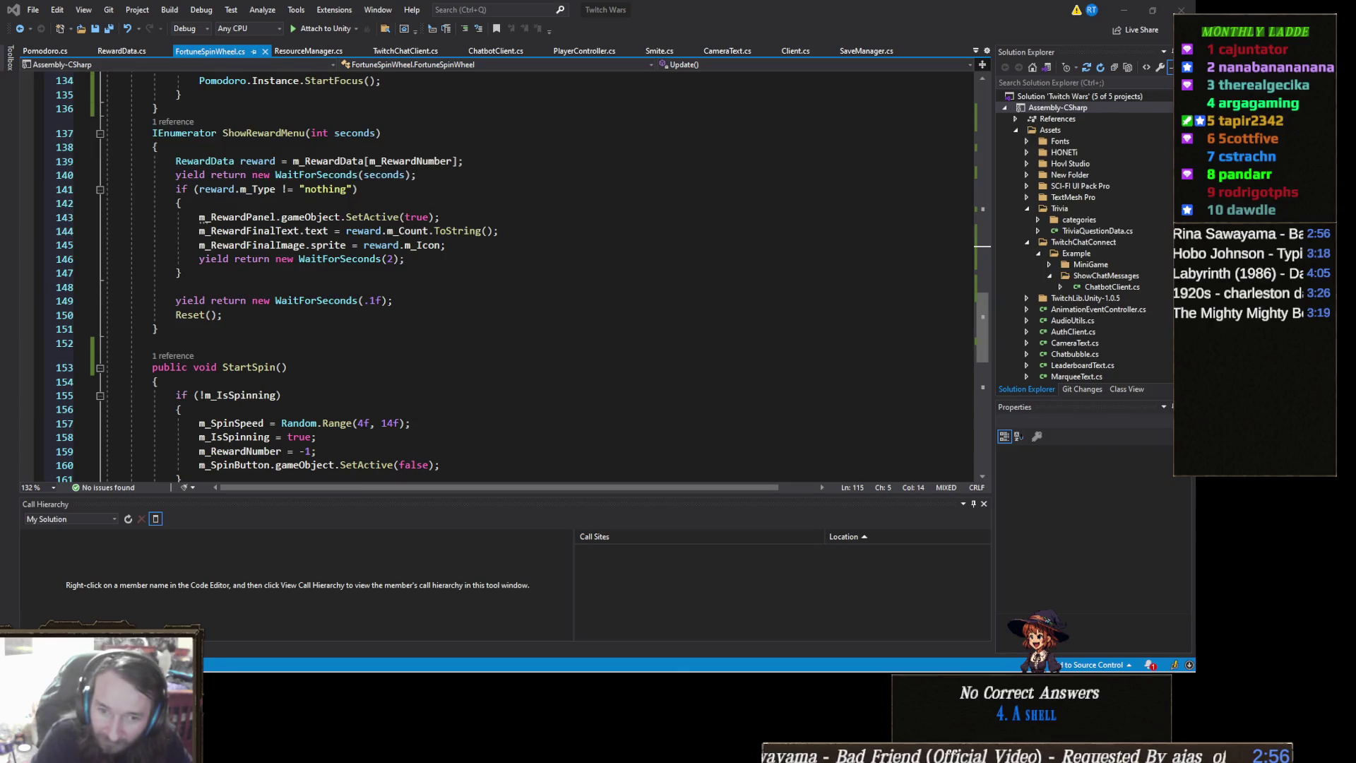
mouse_move(399, 675)
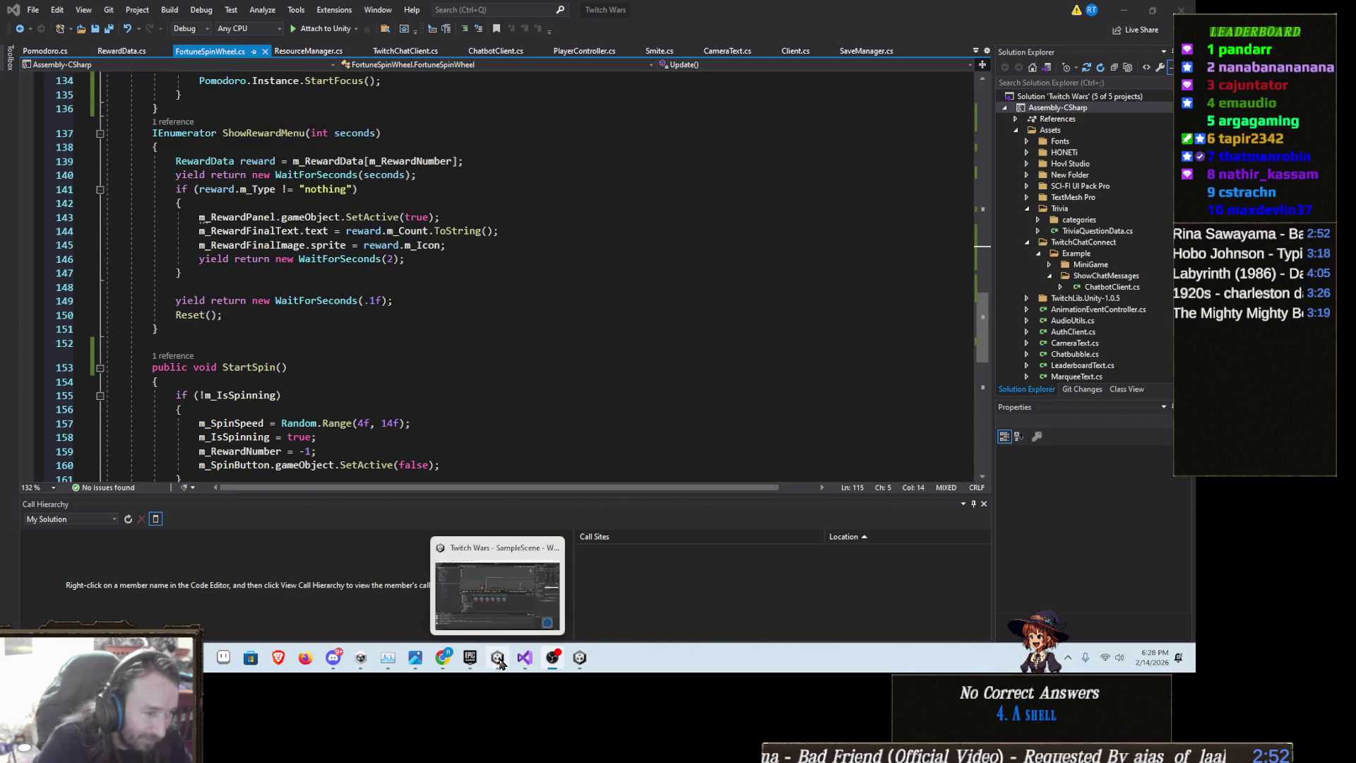
Import wheel_of_productivity_music from Downloads into Unity's Sounds folder
click(499, 662)
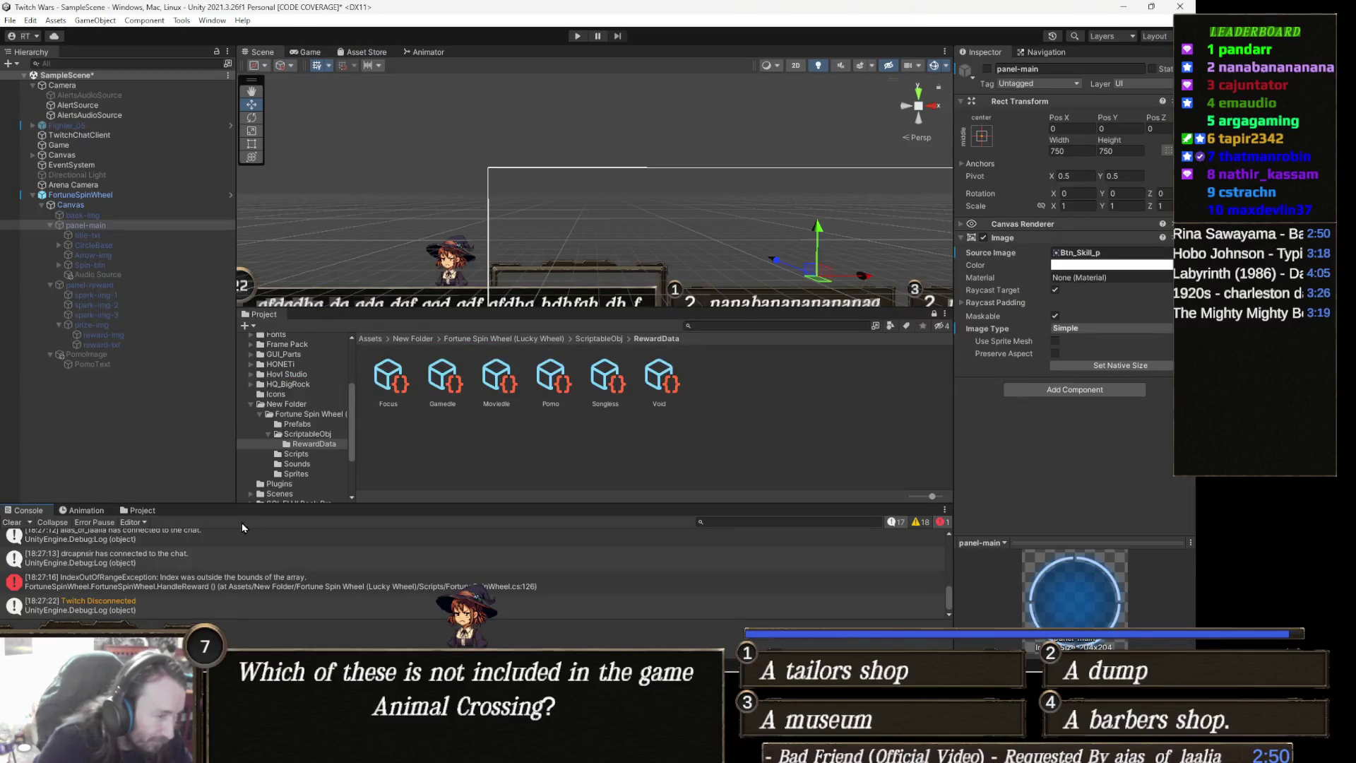
click(140, 508)
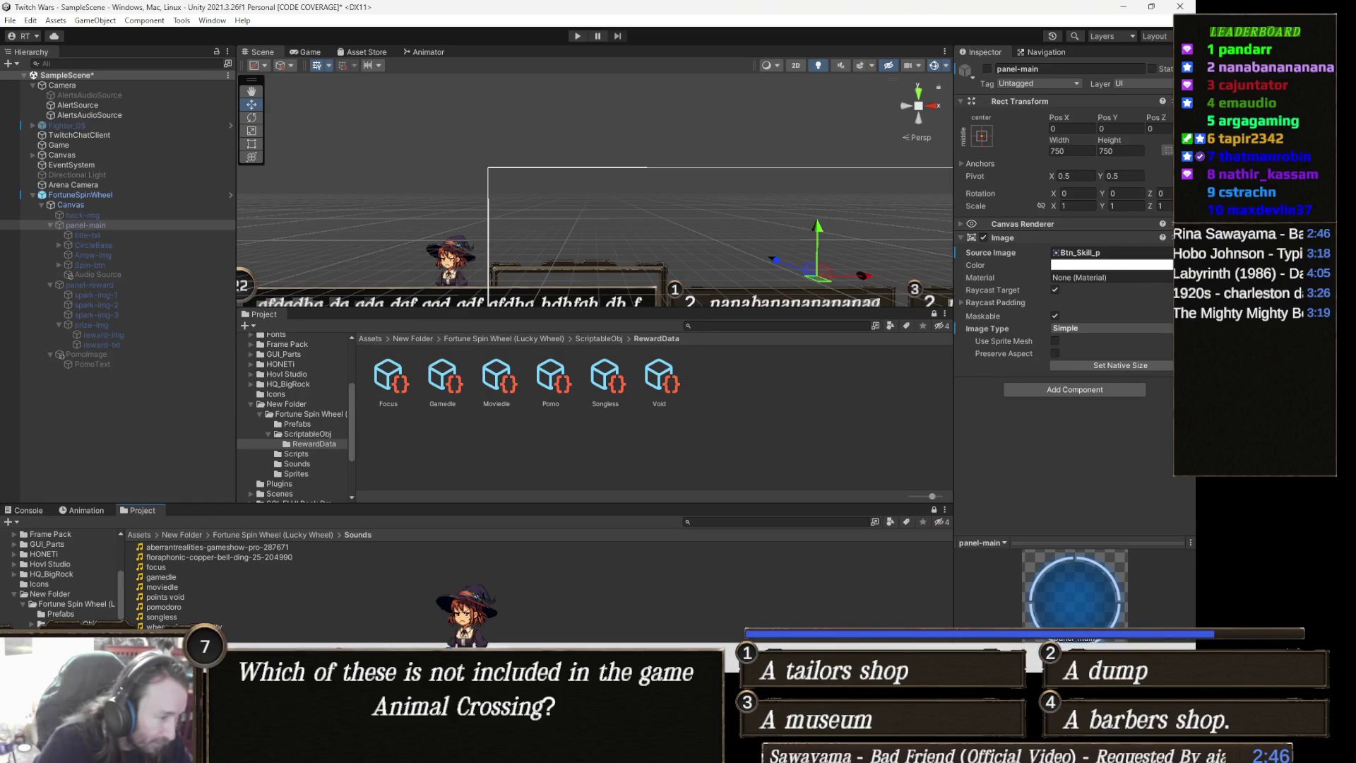
mouse_move(229, 662)
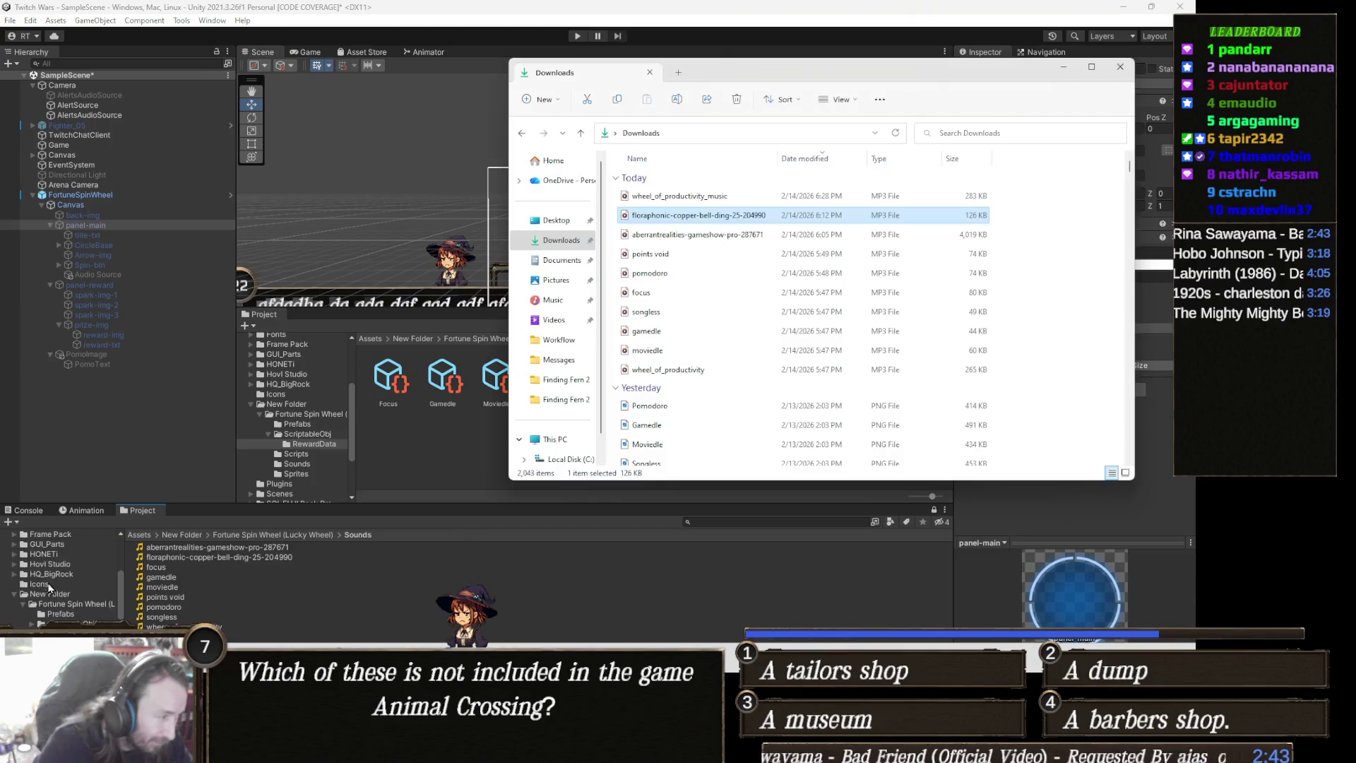
click(39, 588)
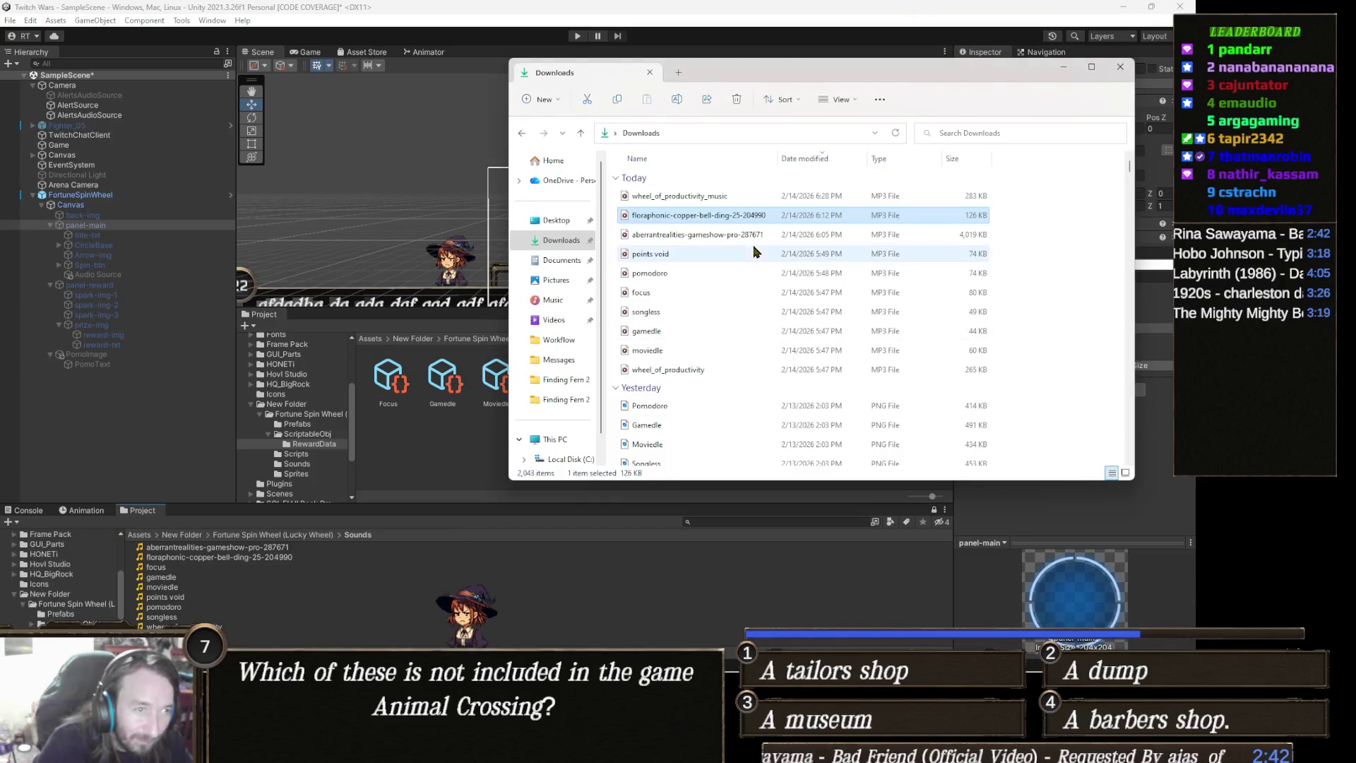
mouse_move(710, 201)
mouse_down()
mouse_move(733, 200)
mouse_move(394, 583)
mouse_up()
click(428, 521)
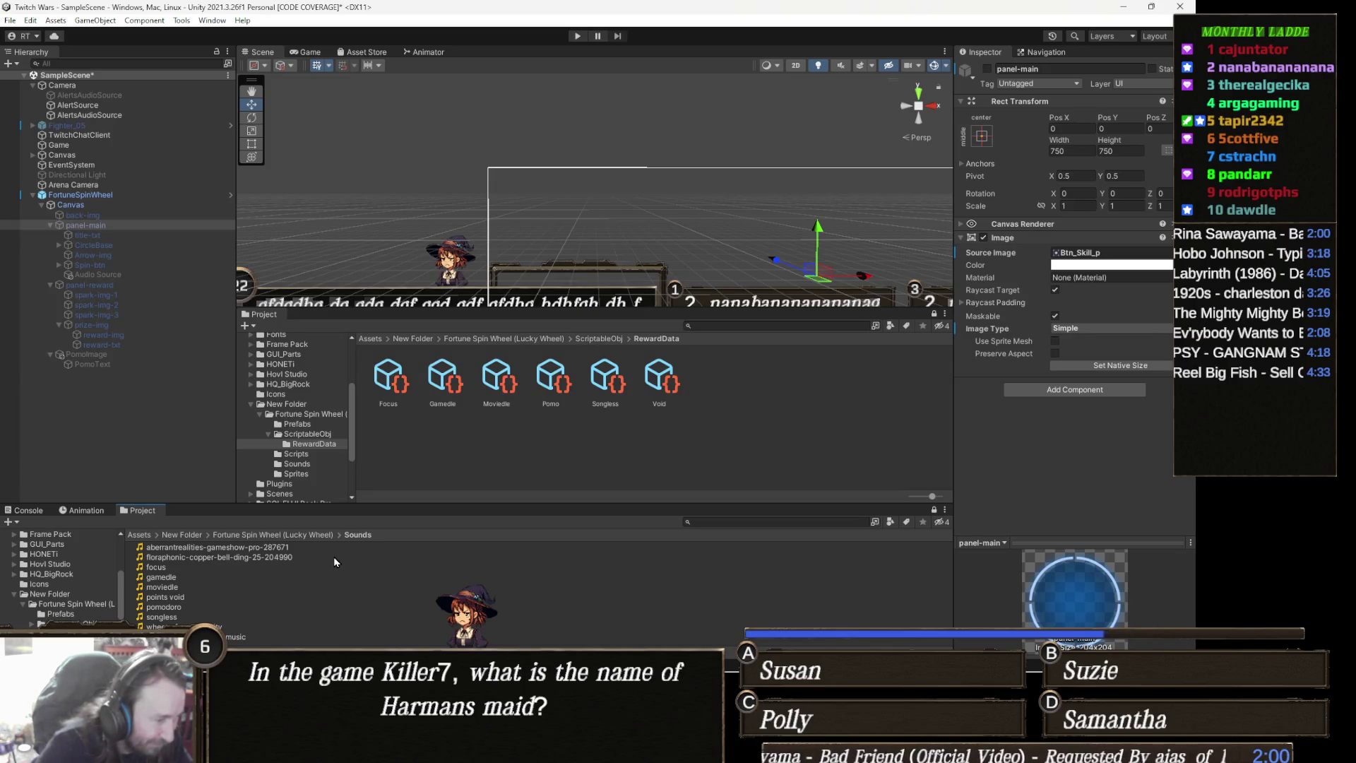
Assign wheel_of_productivity_music as FortuneSpinWheel's Wheel Start Clip
click(250, 639)
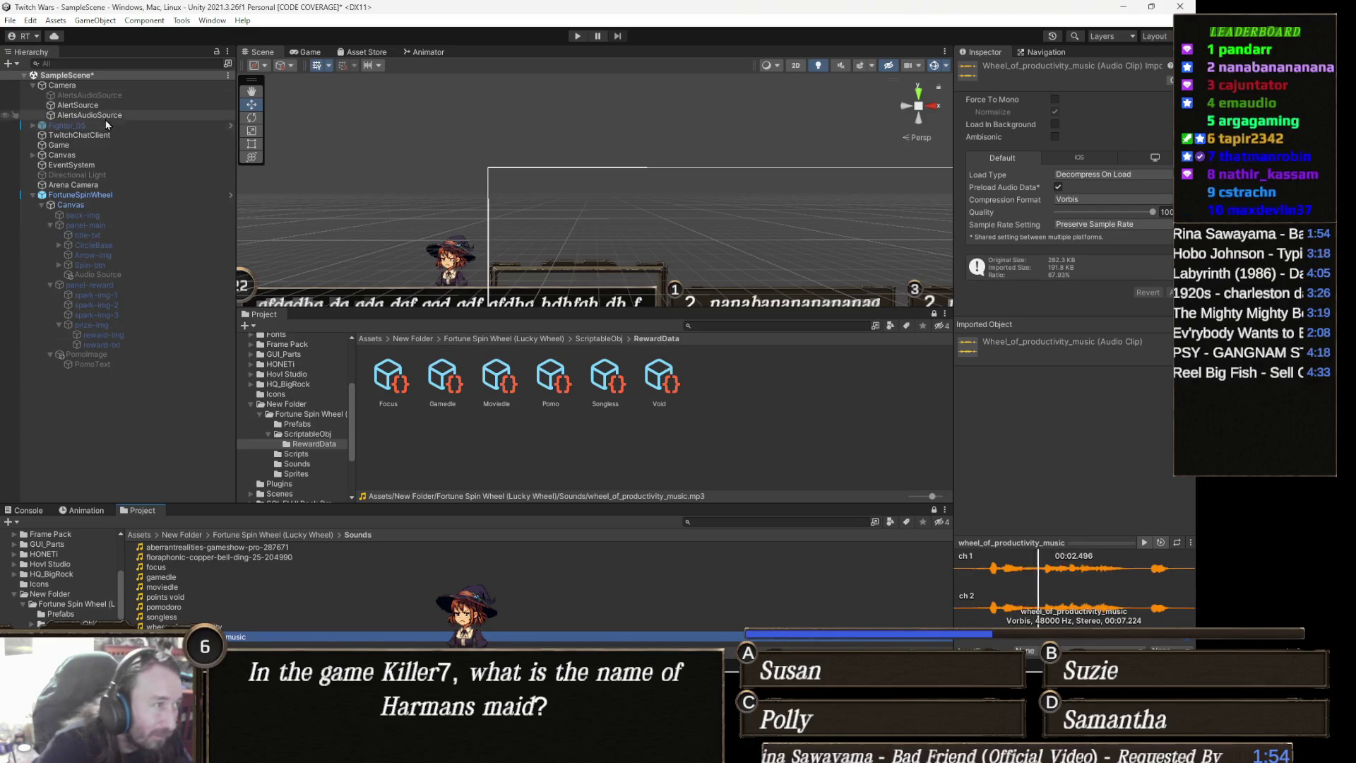
click(121, 198)
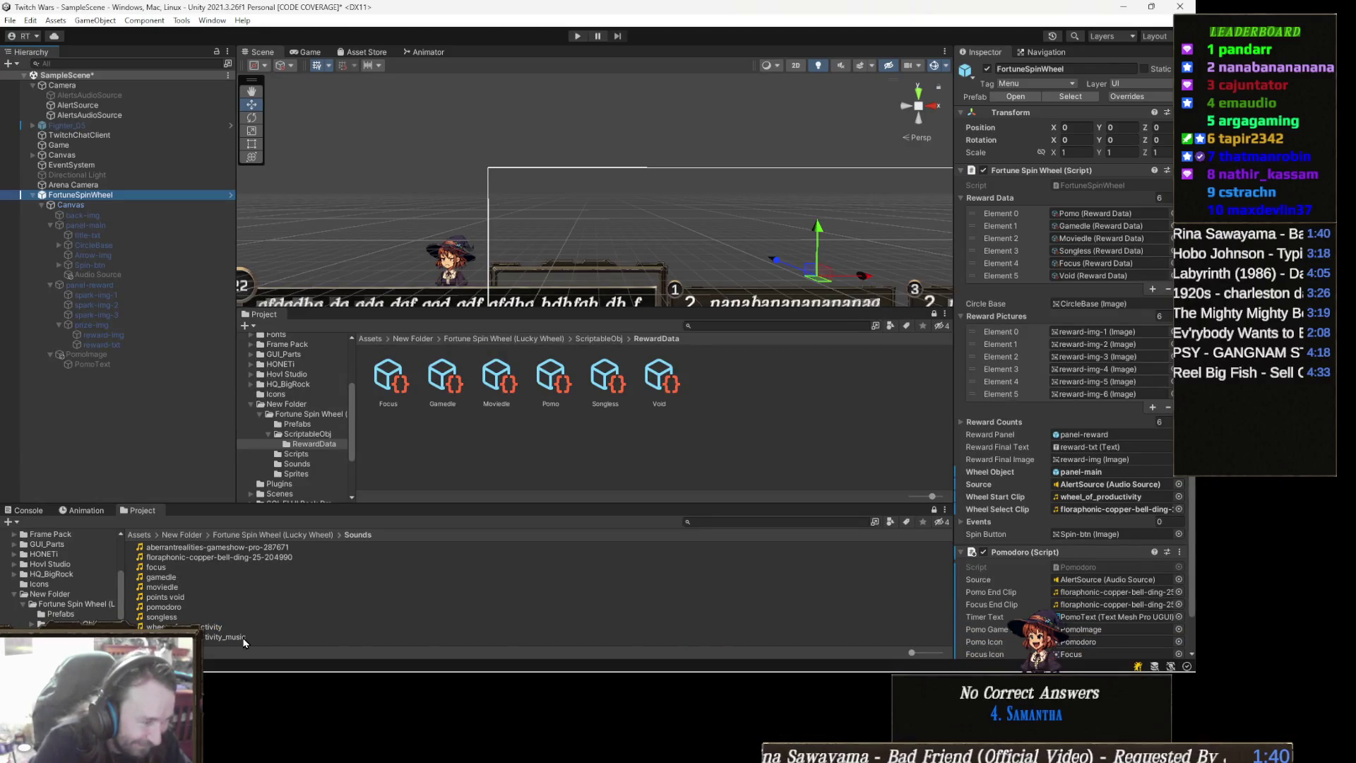
click(244, 638)
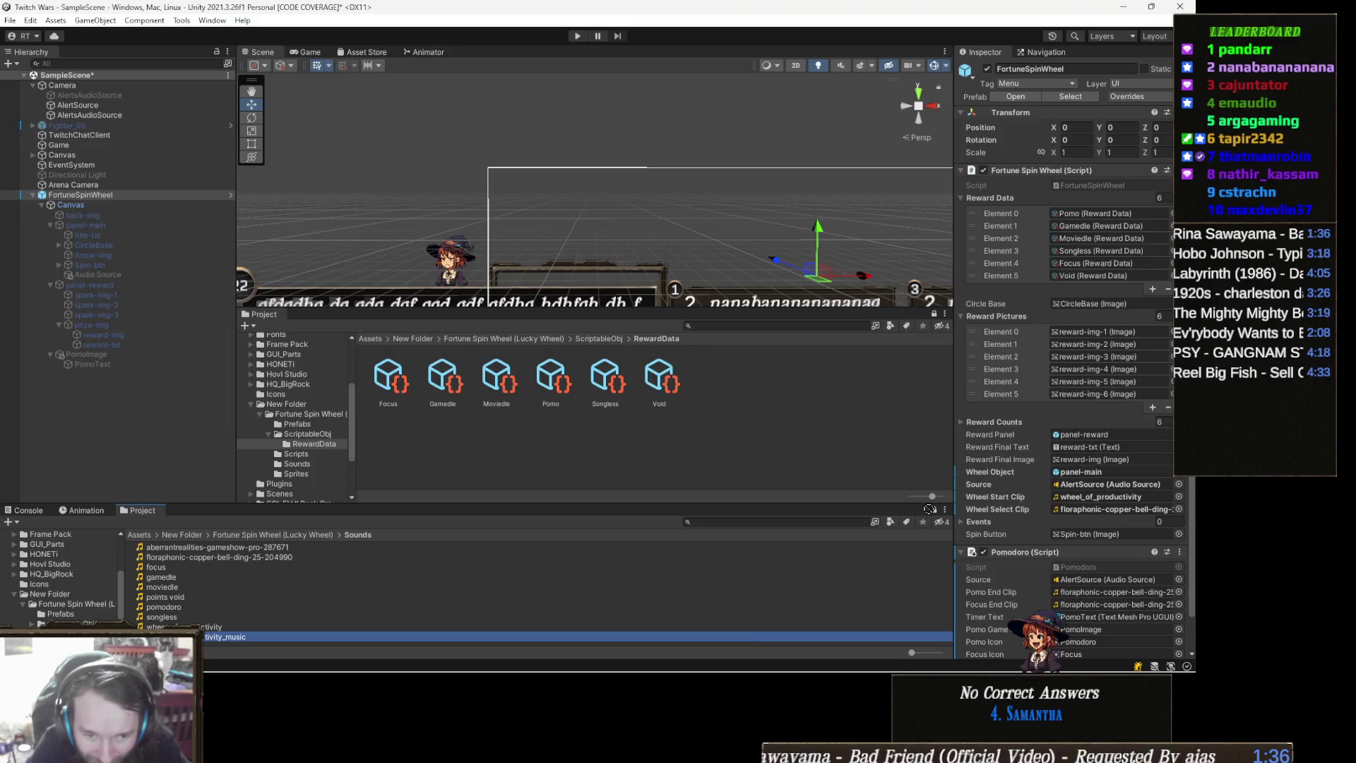
mouse_move(930, 509)
mouse_down()
mouse_move(957, 494)
mouse_move(1051, 498)
mouse_up()
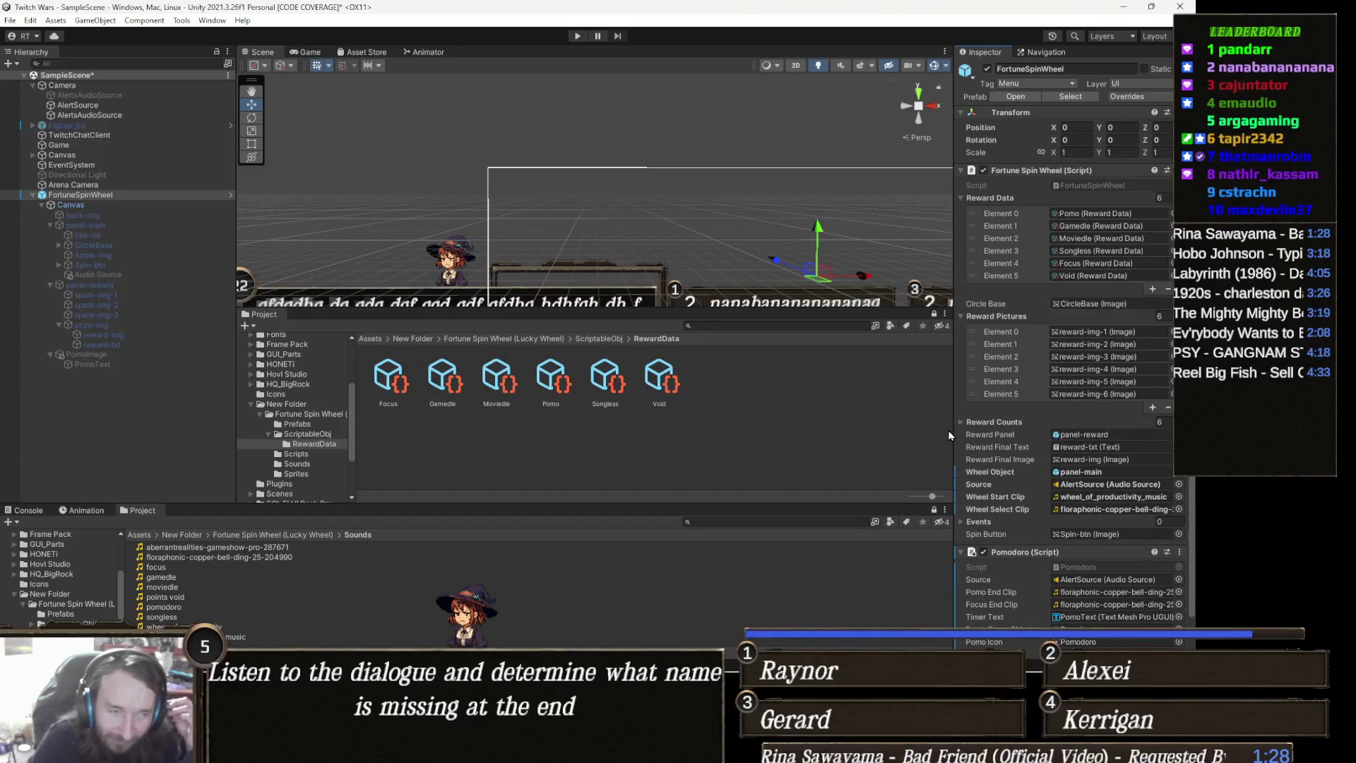
key(alt+Tab)
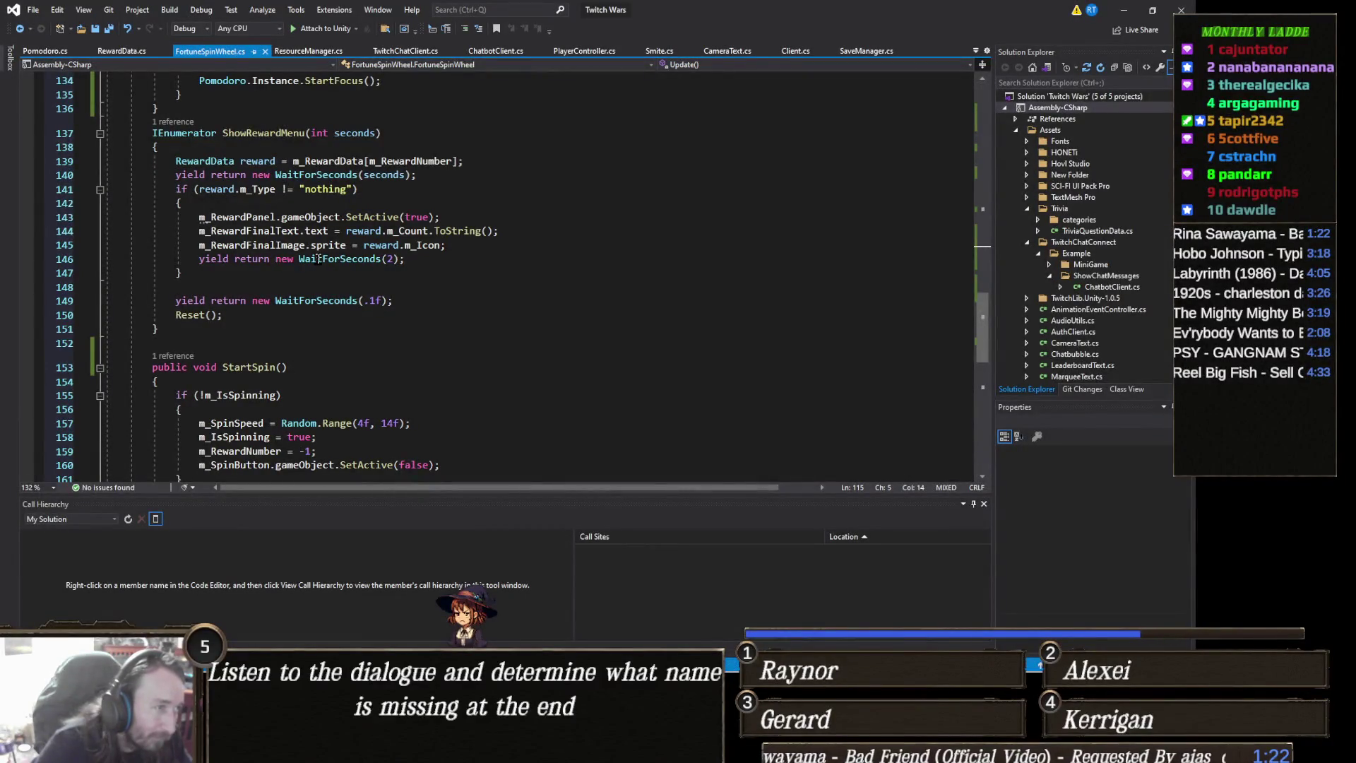
Edit the wait on line 149, collapse StartSpin, and move to HandleReward's events Invoke line
click(365, 302)
text(.)
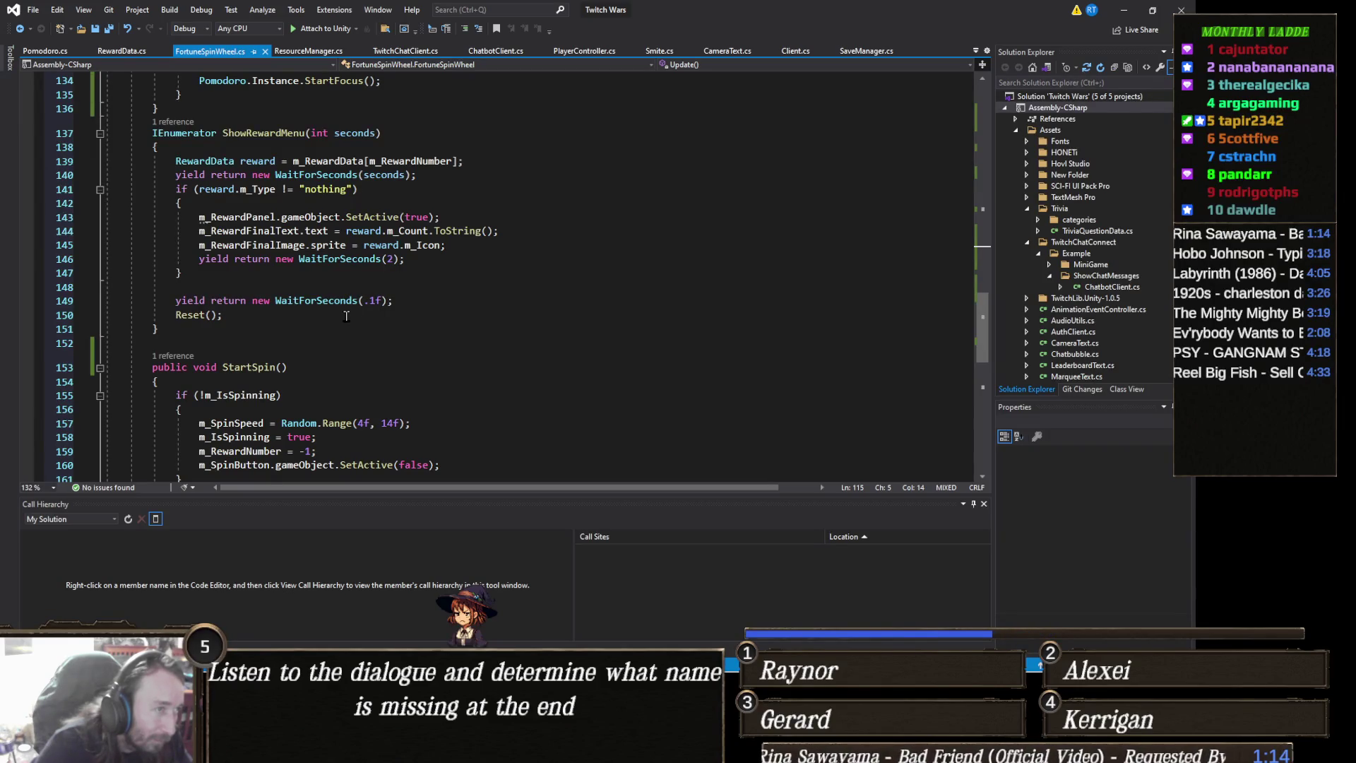
scroll(346, 316, down, 3)
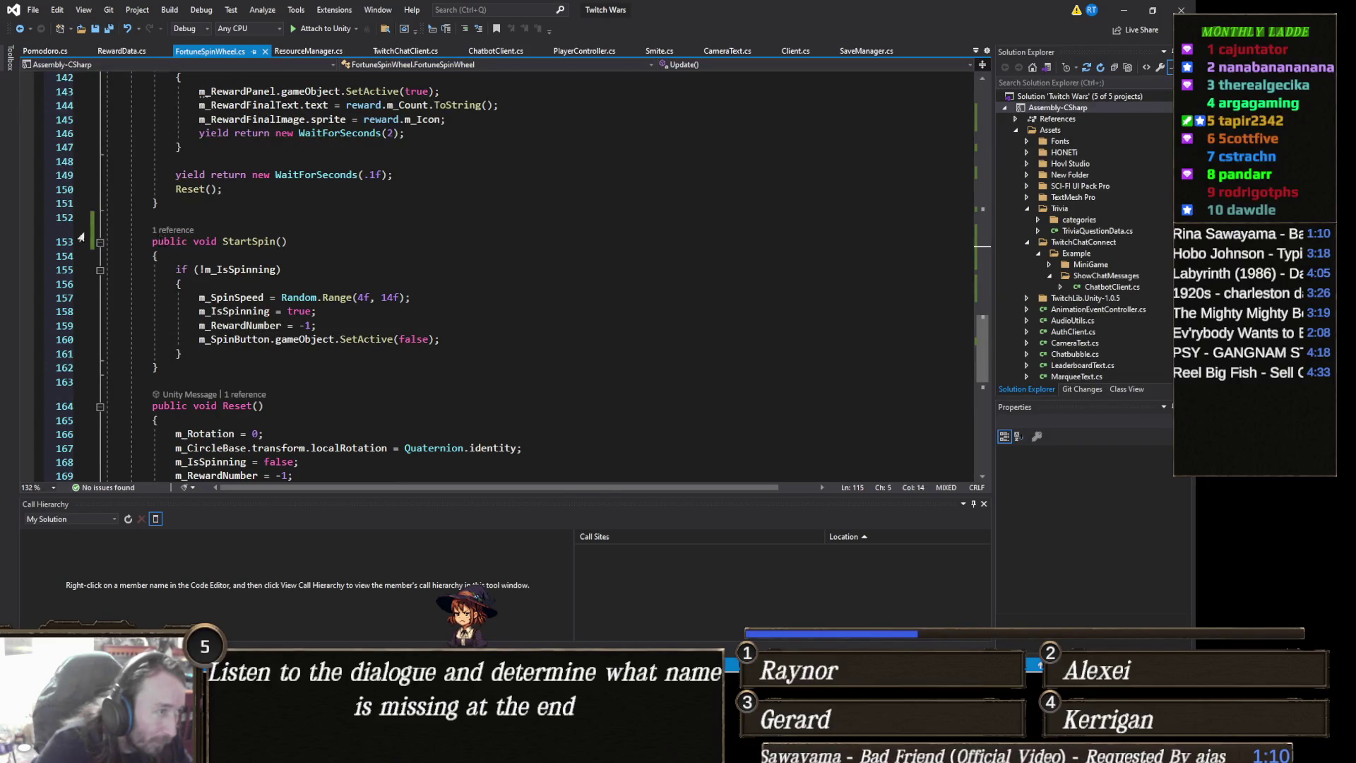
click(99, 241)
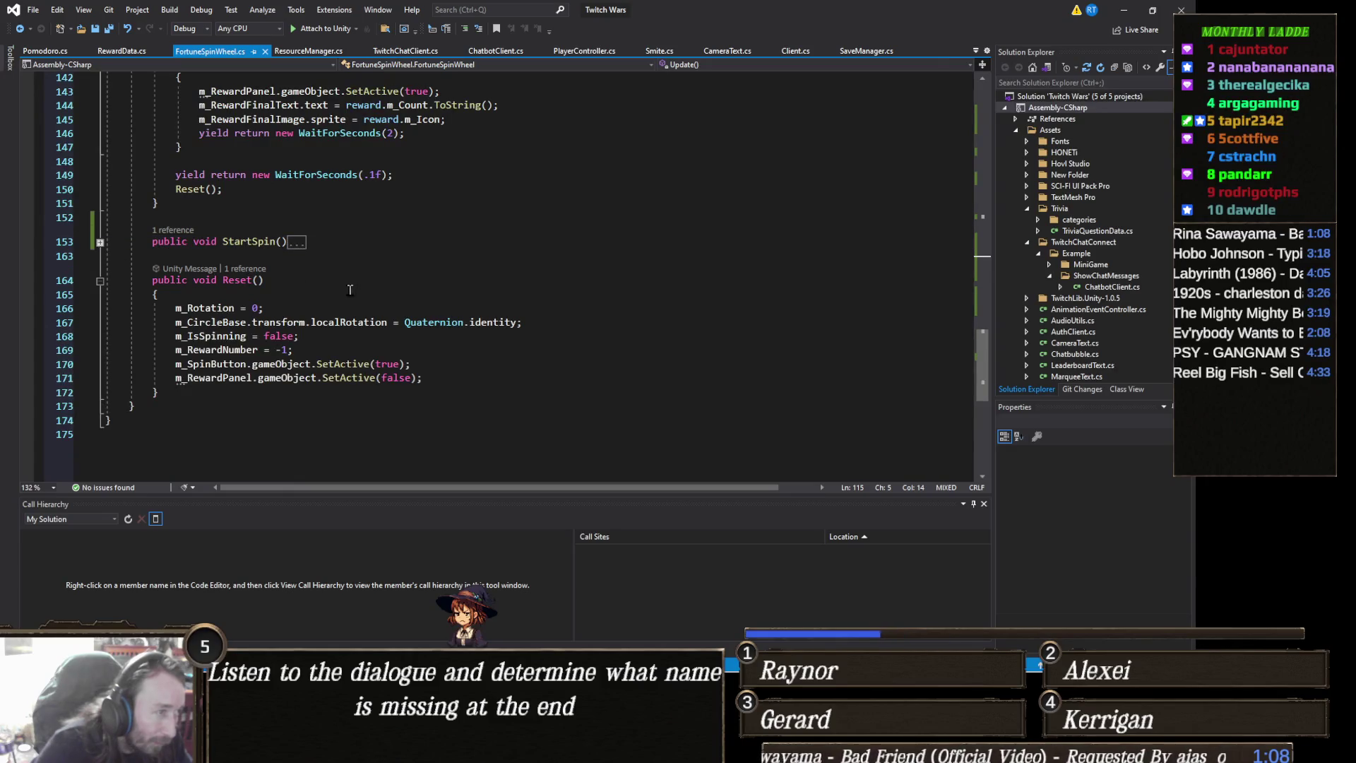
scroll(350, 289, up, 8)
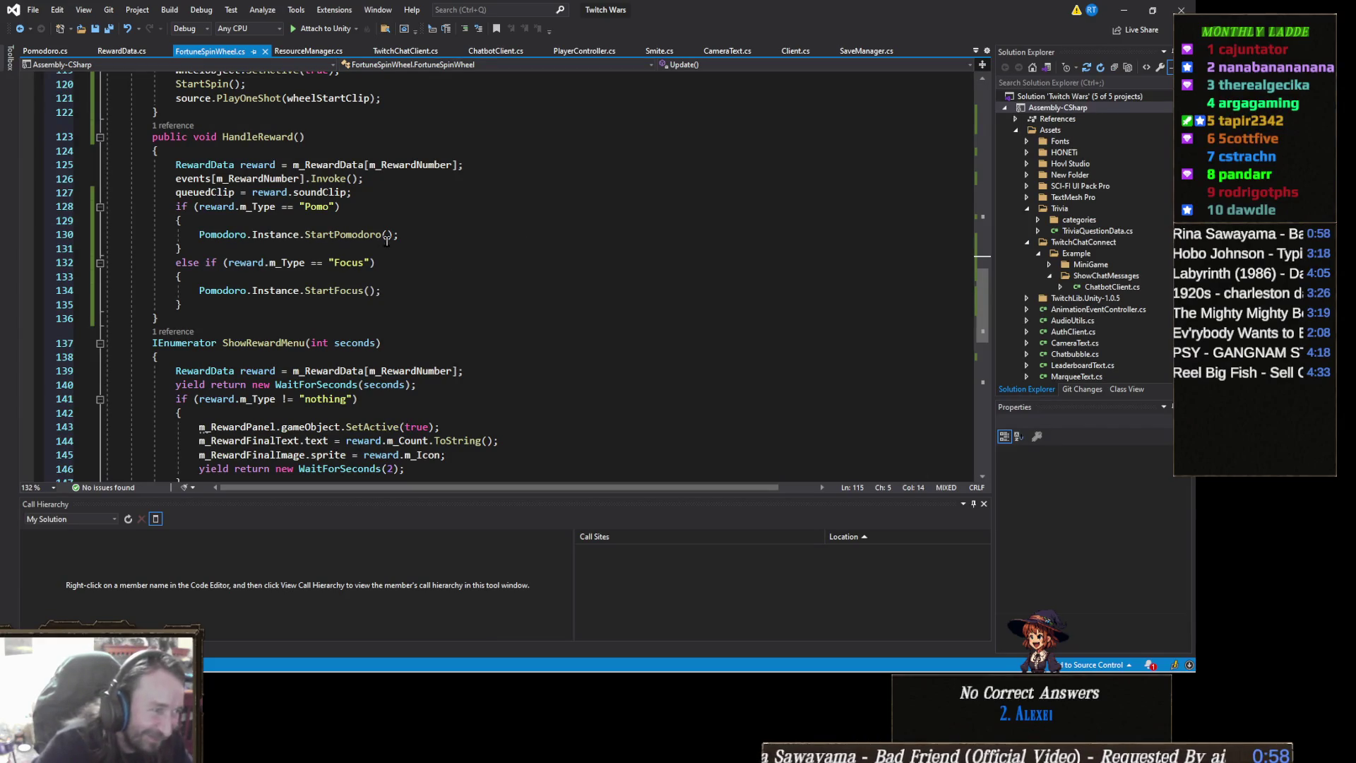
scroll(478, 286, up, 2)
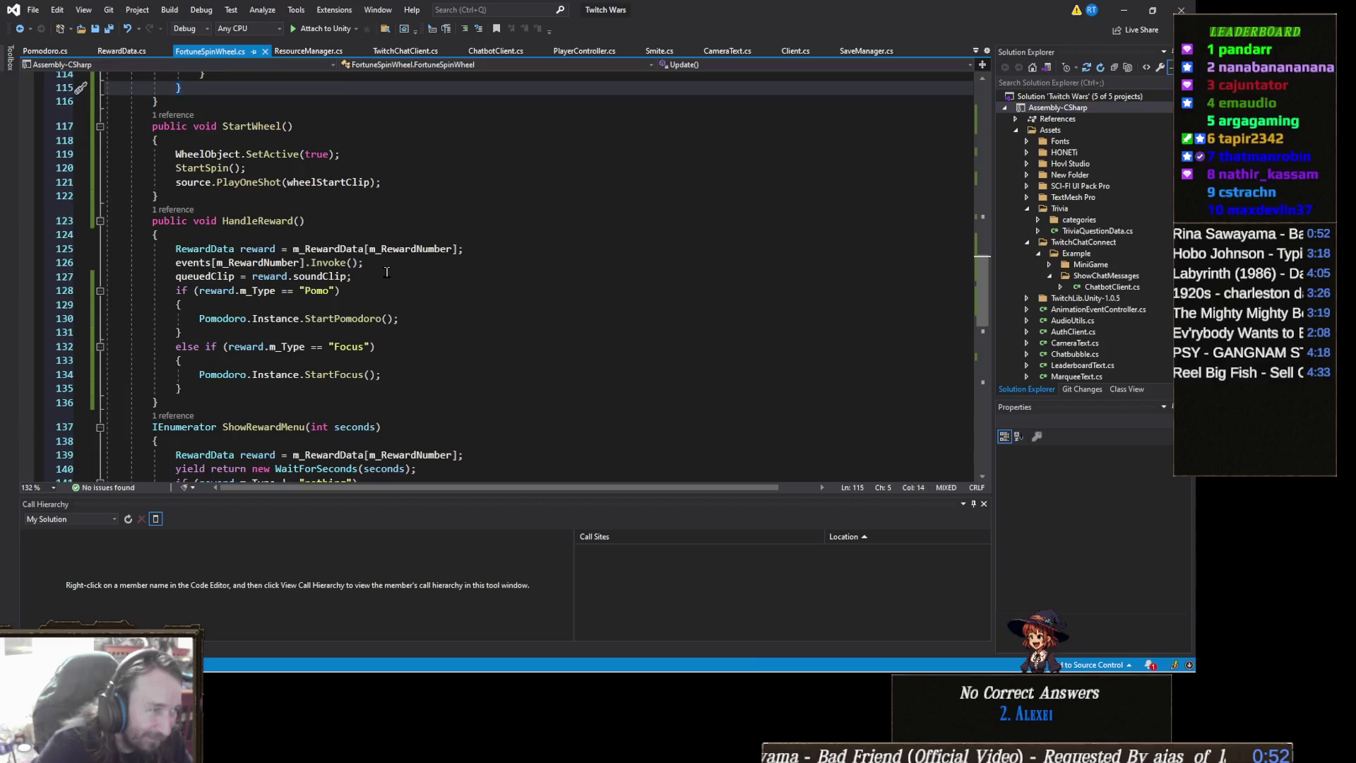
click(236, 262)
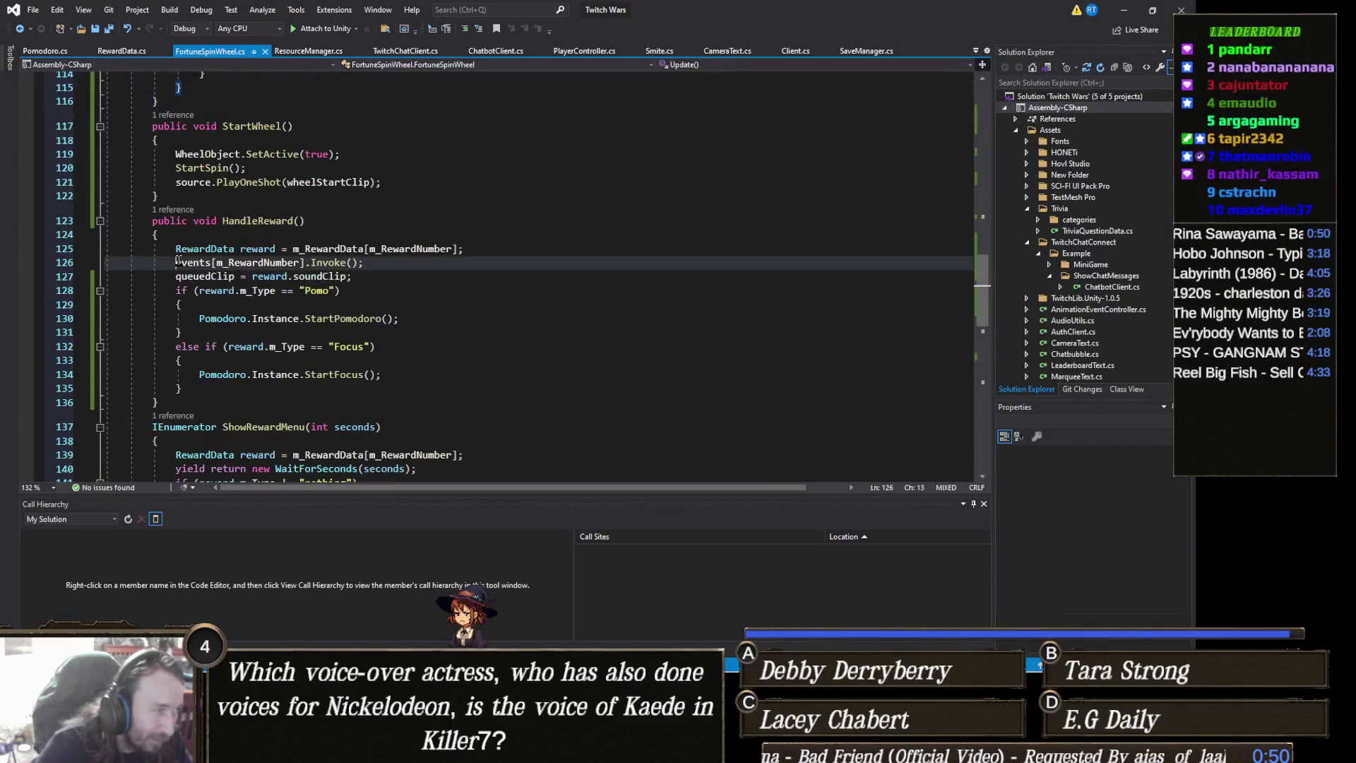
Comment out events[m_RewardNumber].Invoke() on line 126 with //, then look over the file
text(//)
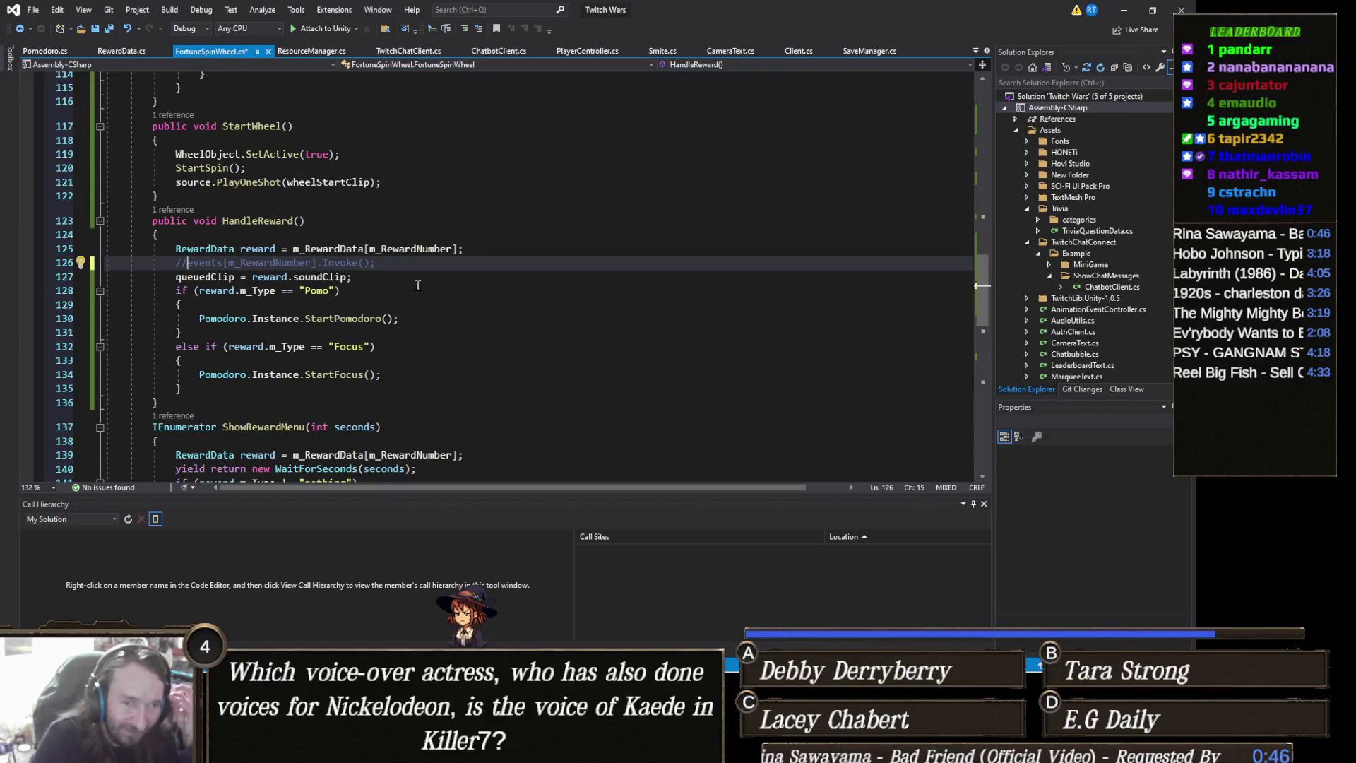
scroll(557, 275, down, 8)
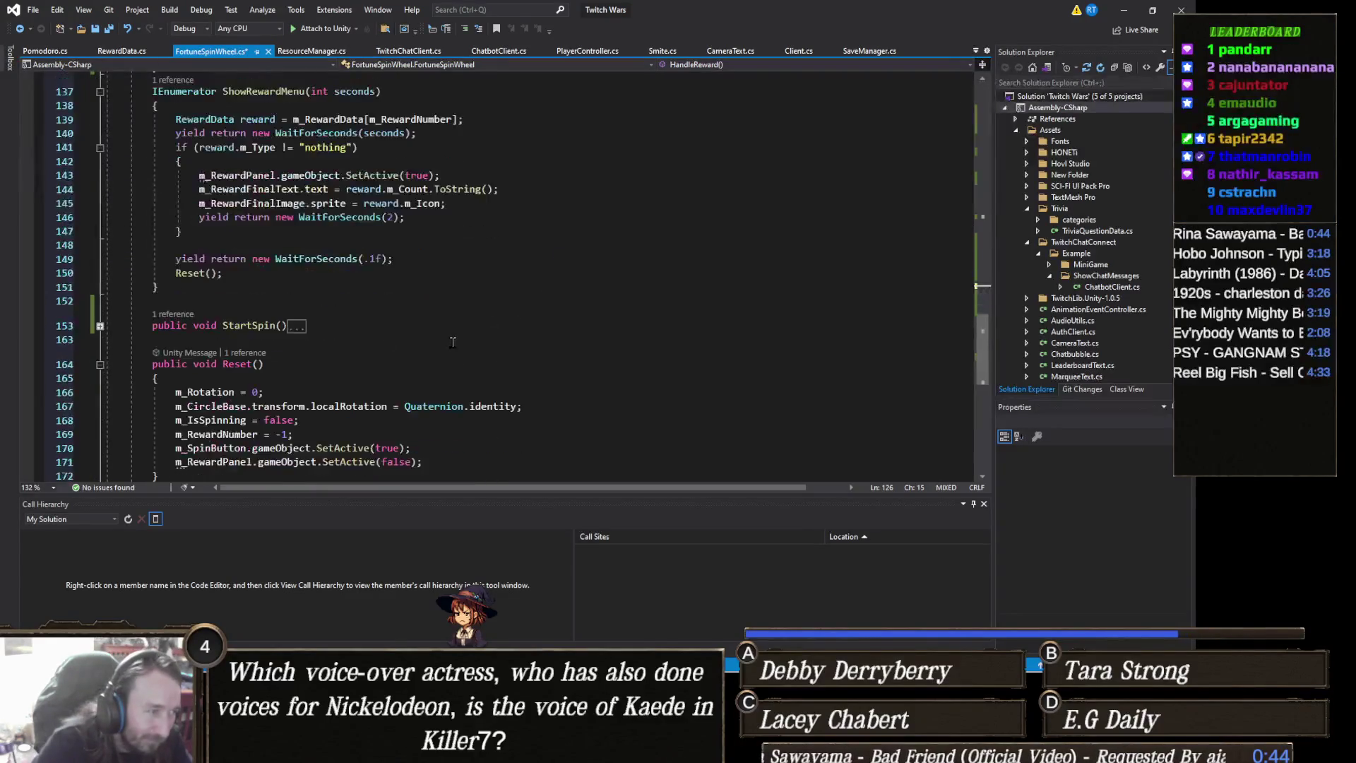
scroll(453, 342, up, 6)
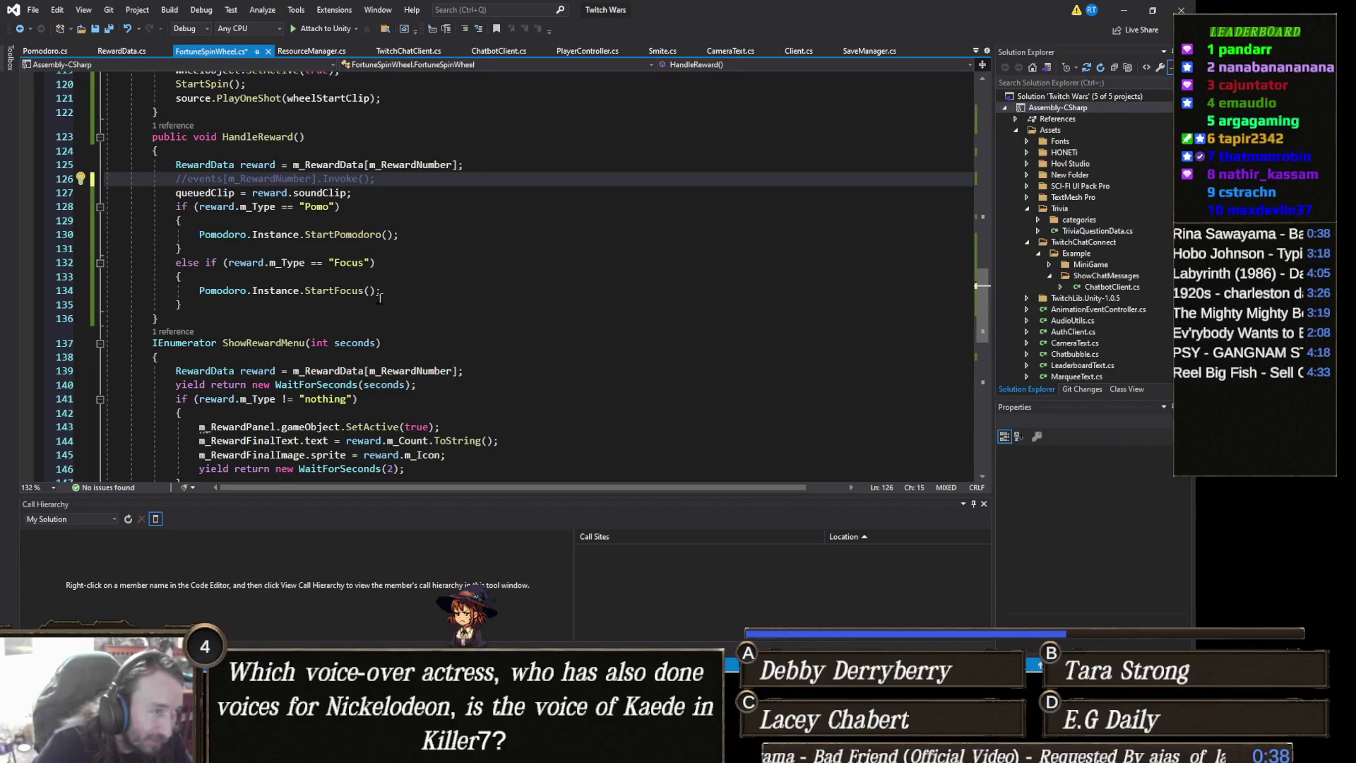
scroll(380, 297, down, 2)
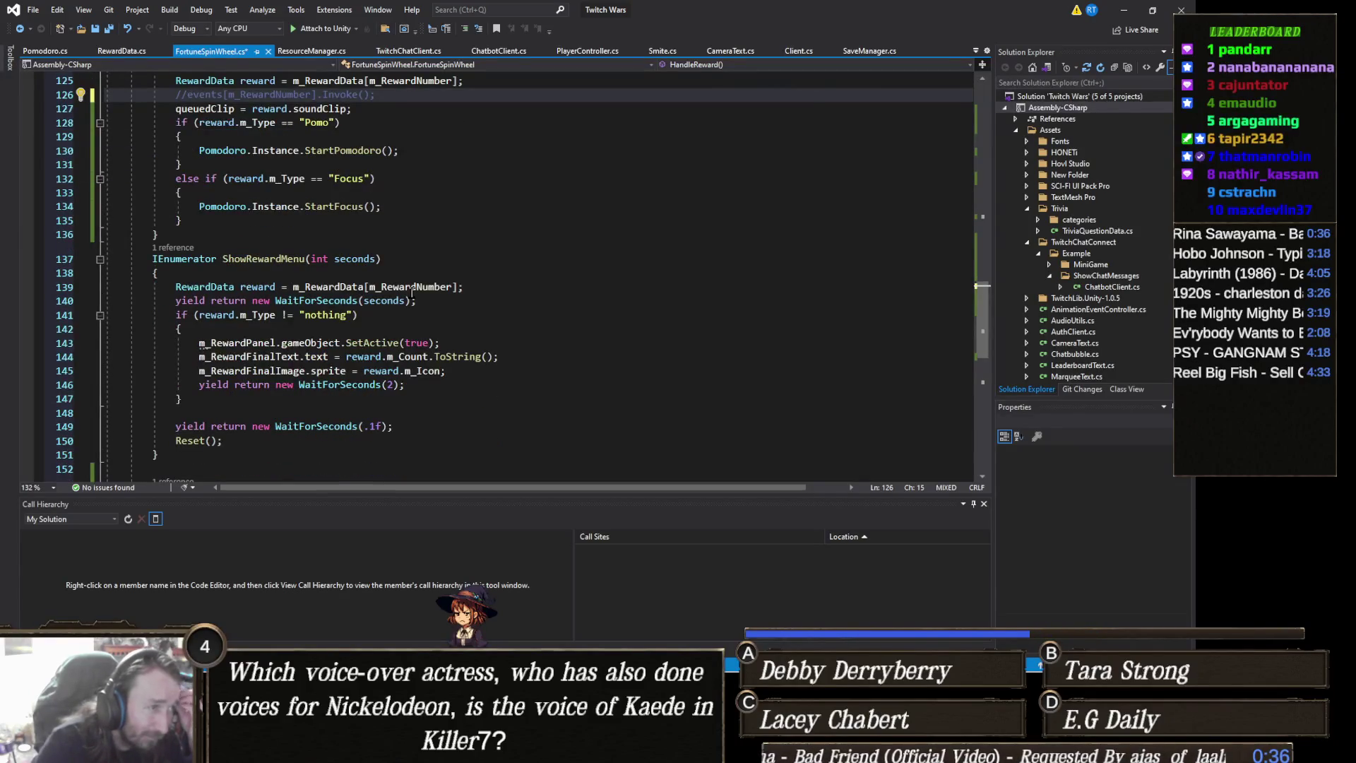
scroll(413, 292, up, 2)
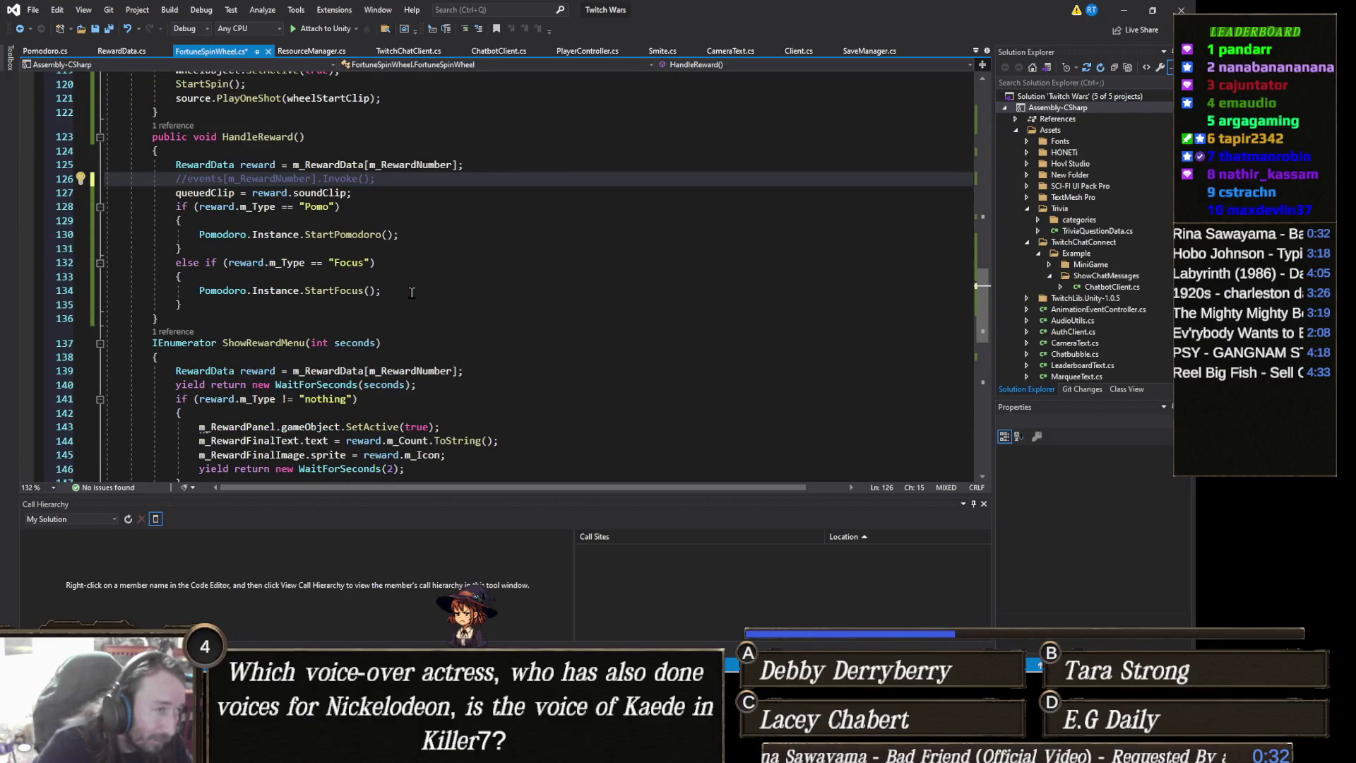
scroll(413, 292, down, 8)
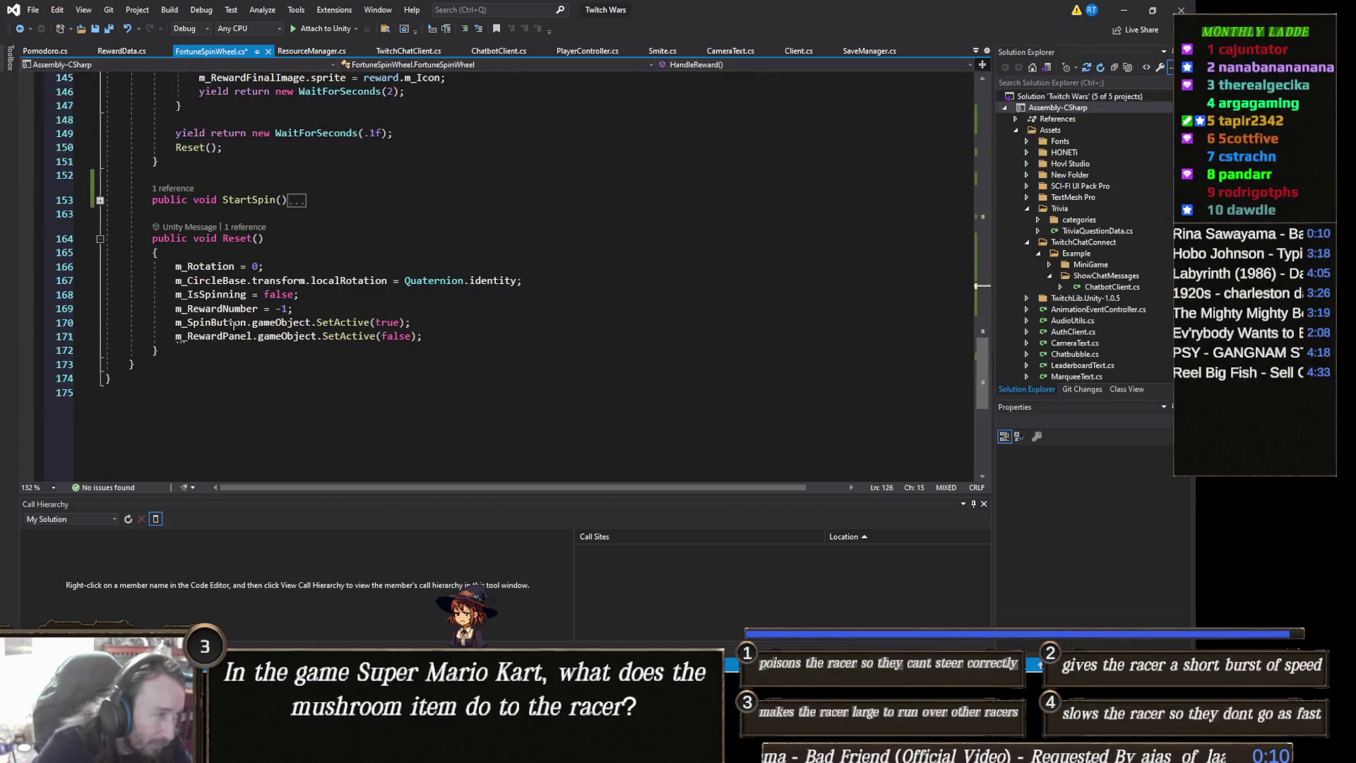
In Reset, change the spin button's SetActive to false and add WheelObject.SetActive(false);
double_click(392, 322)
text(false)
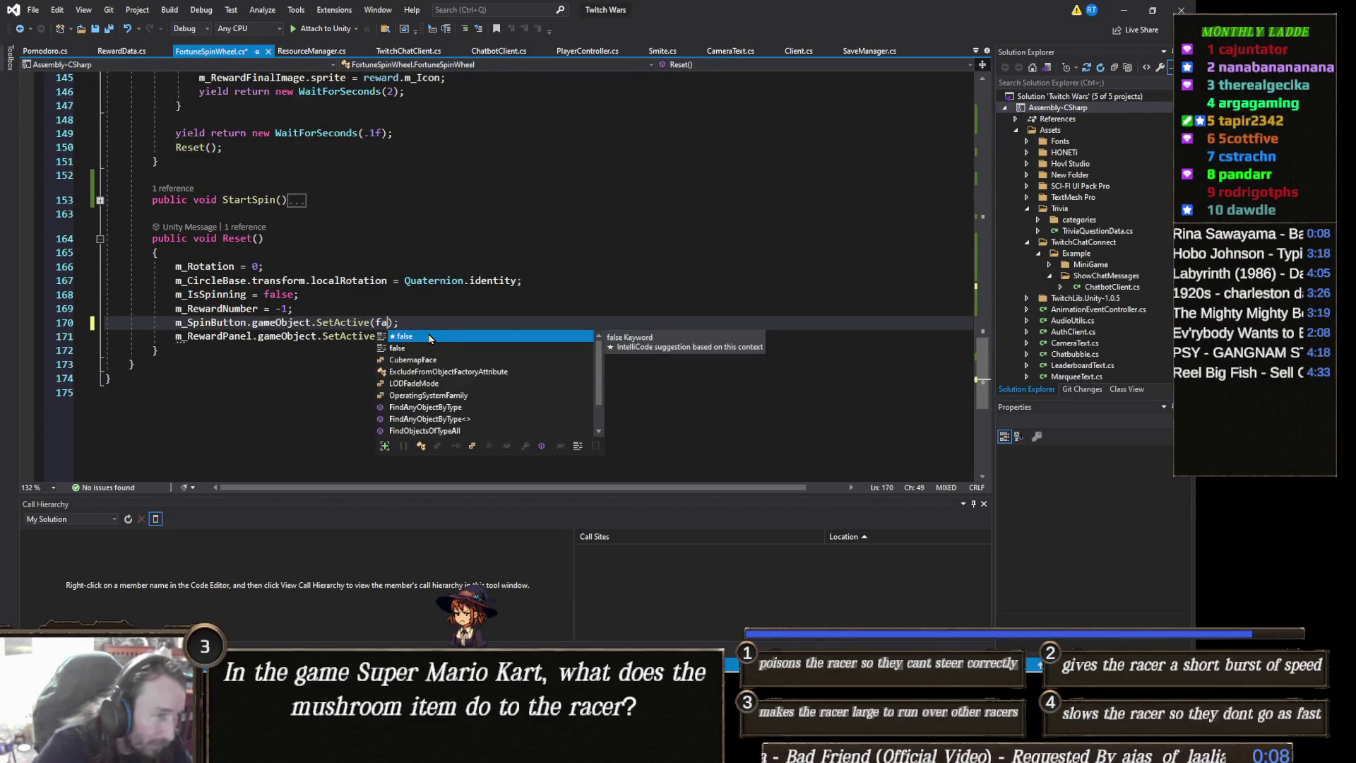
click(438, 336)
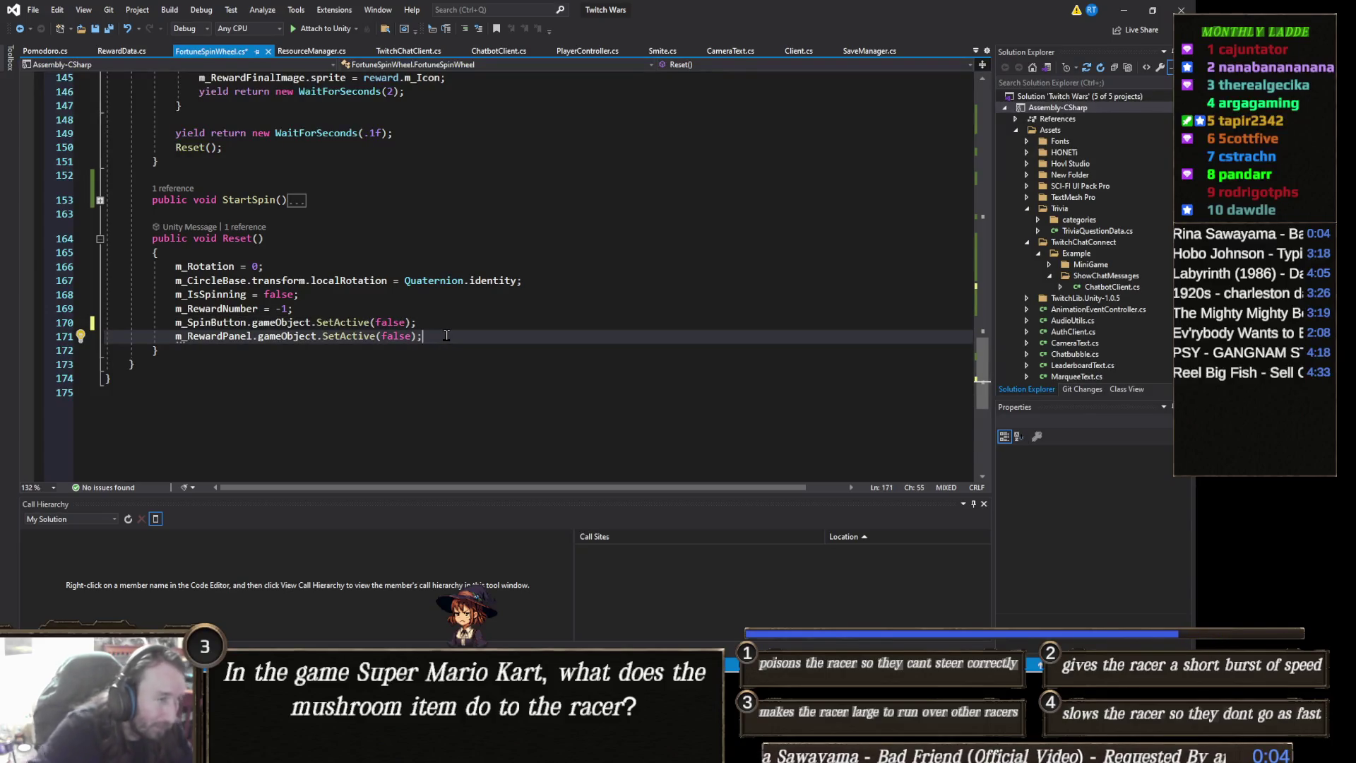
key(Return)
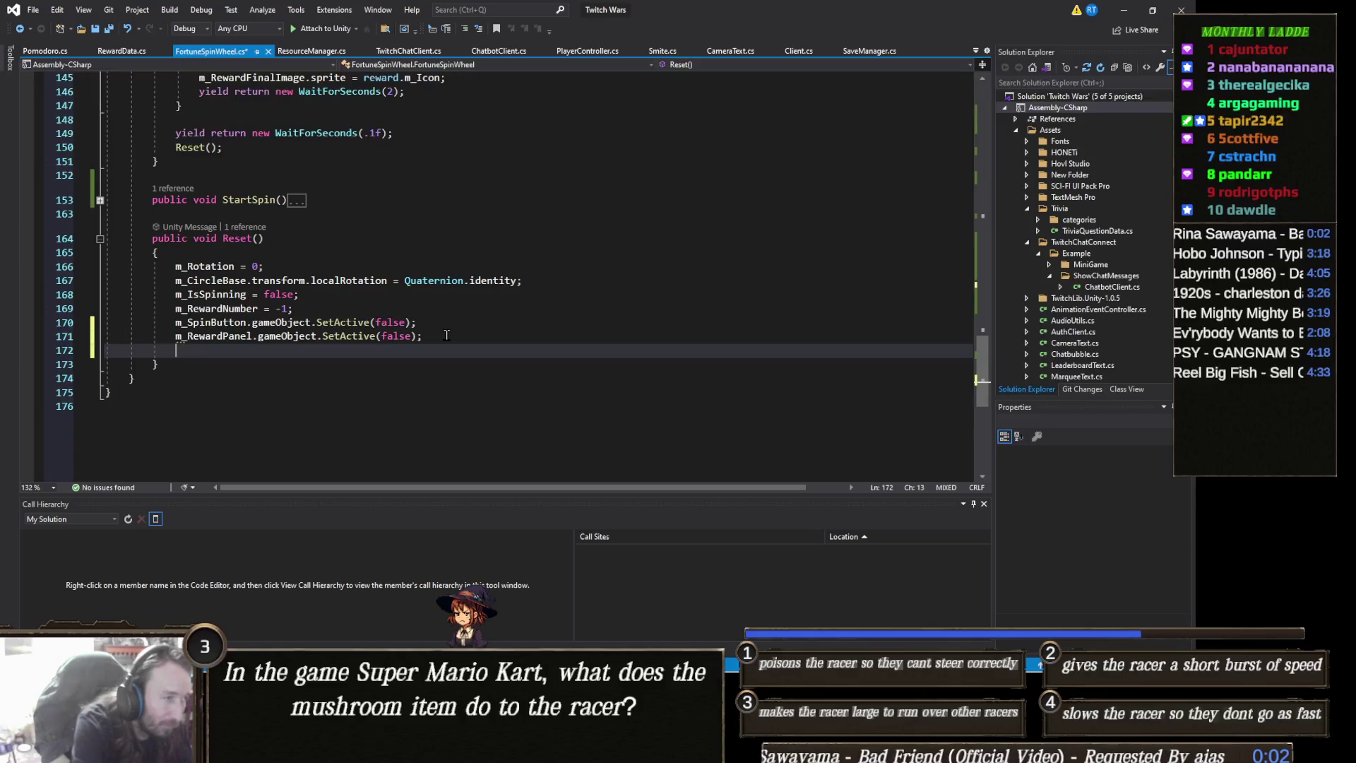
text(w)
key(BackSpace)
text(WheelObject)
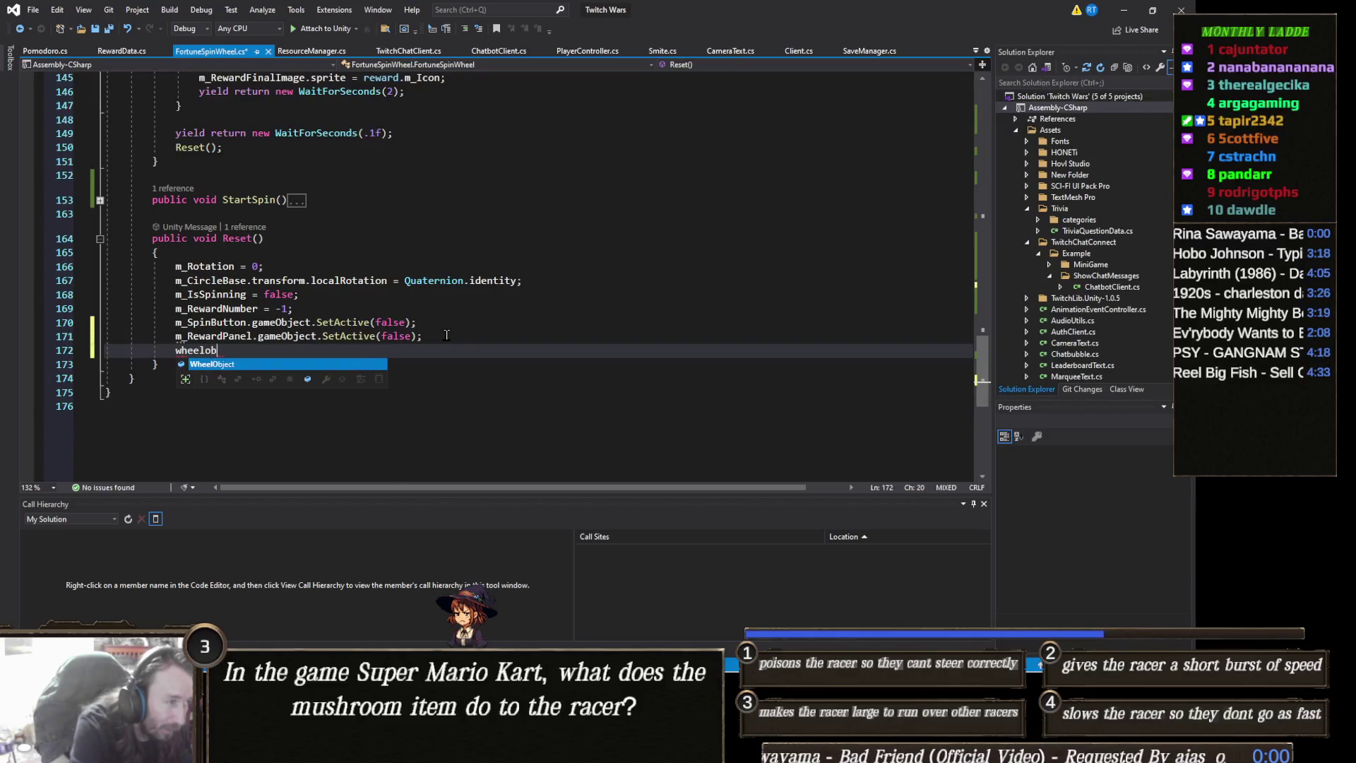
text(.SetActive)
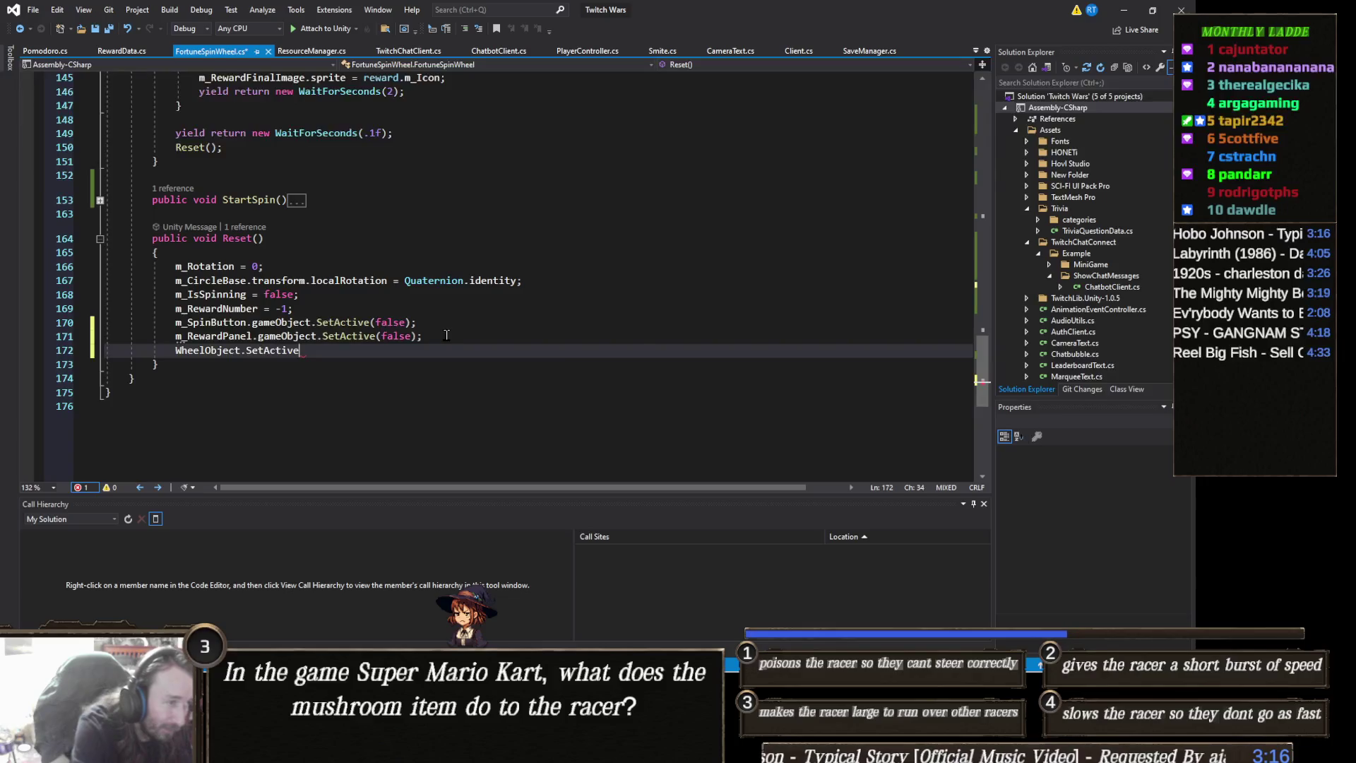
text((false);)
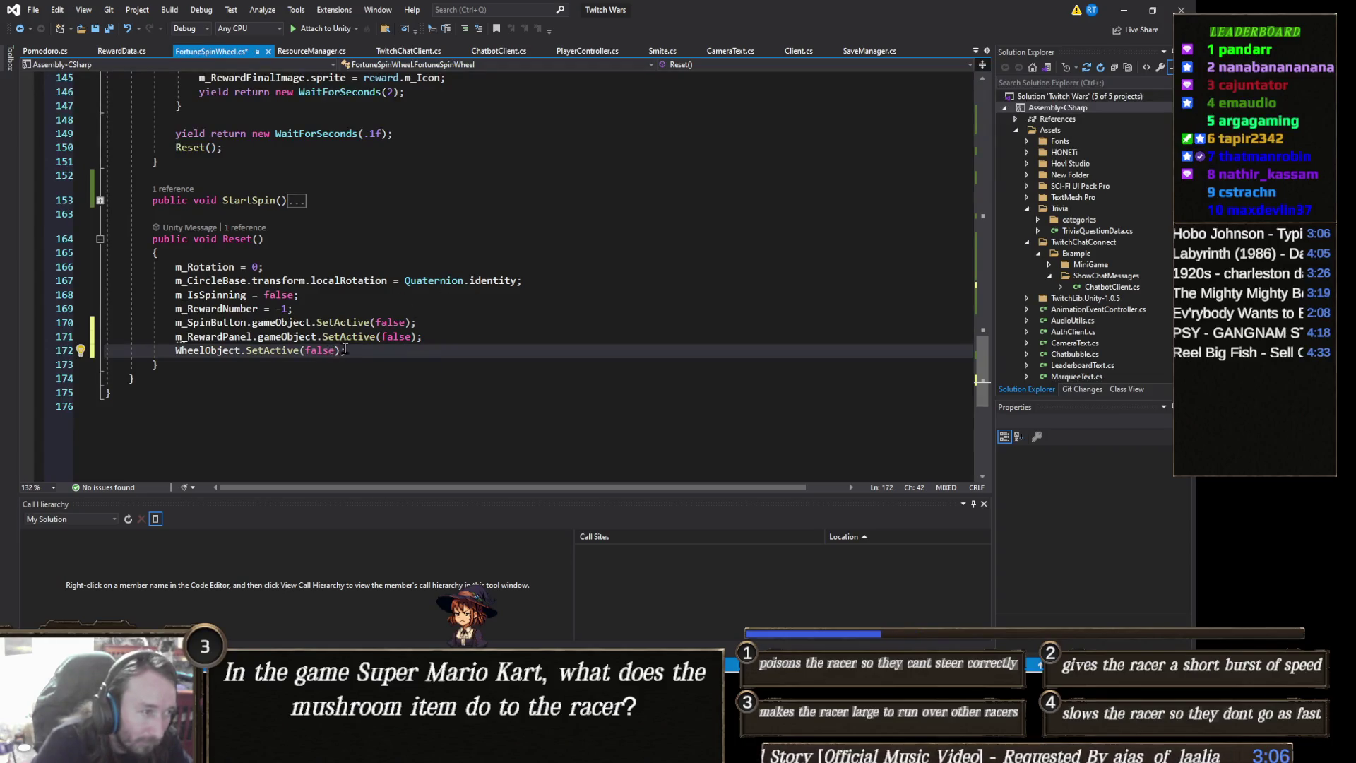
Select the WheelObject.SetActive(false); line and place the cursor at the start of ShowRewardMenu
scroll(333, 347, up, 4)
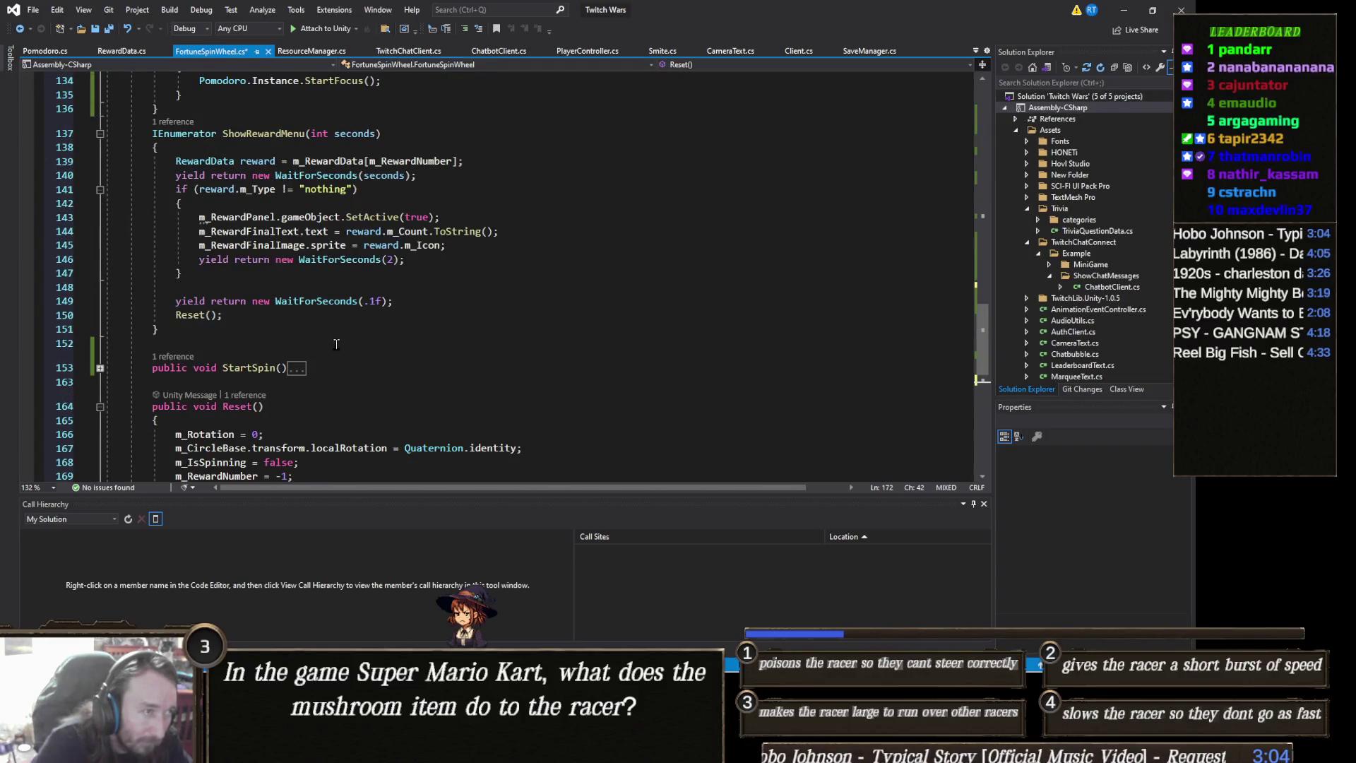
scroll(337, 342, up, 1)
scroll(337, 342, down, 4)
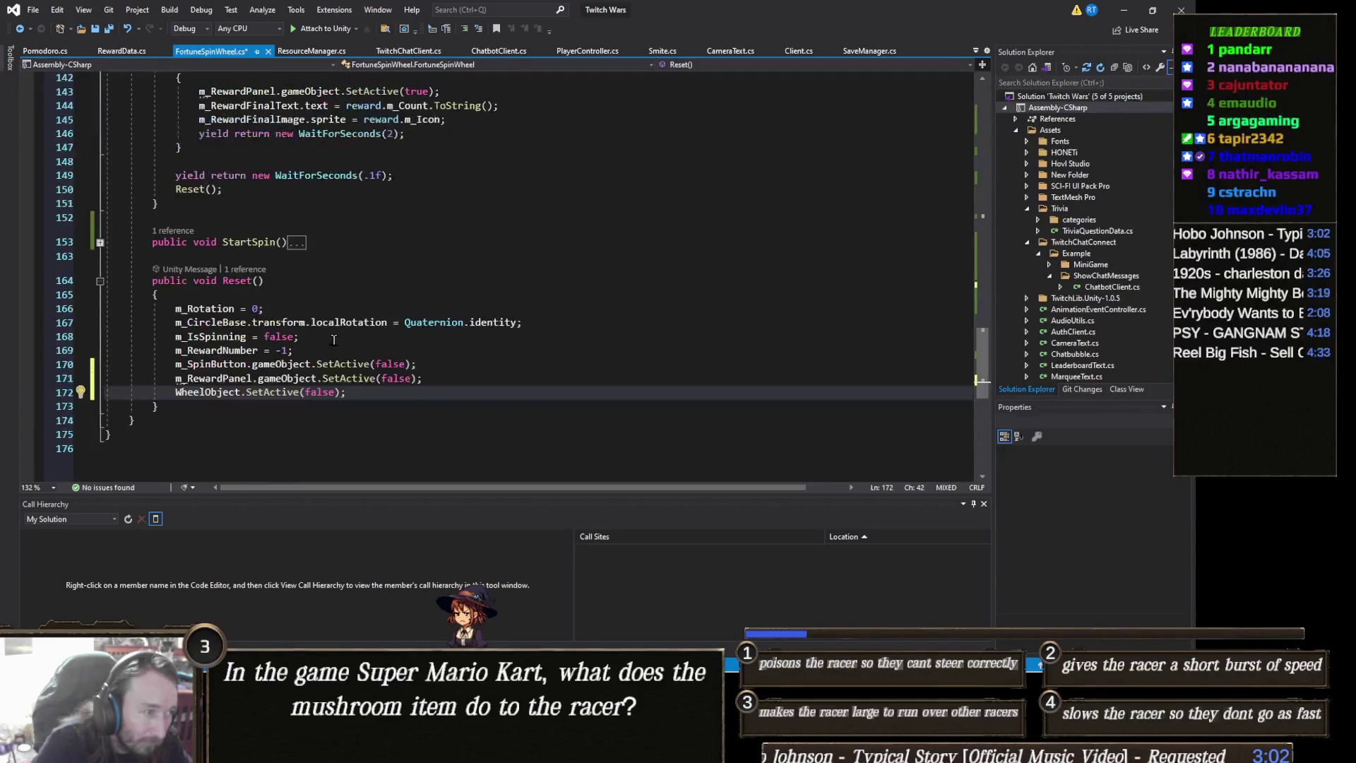
drag(348, 392, 105, 392)
key(ctrl+c)
scroll(215, 142, up, 3)
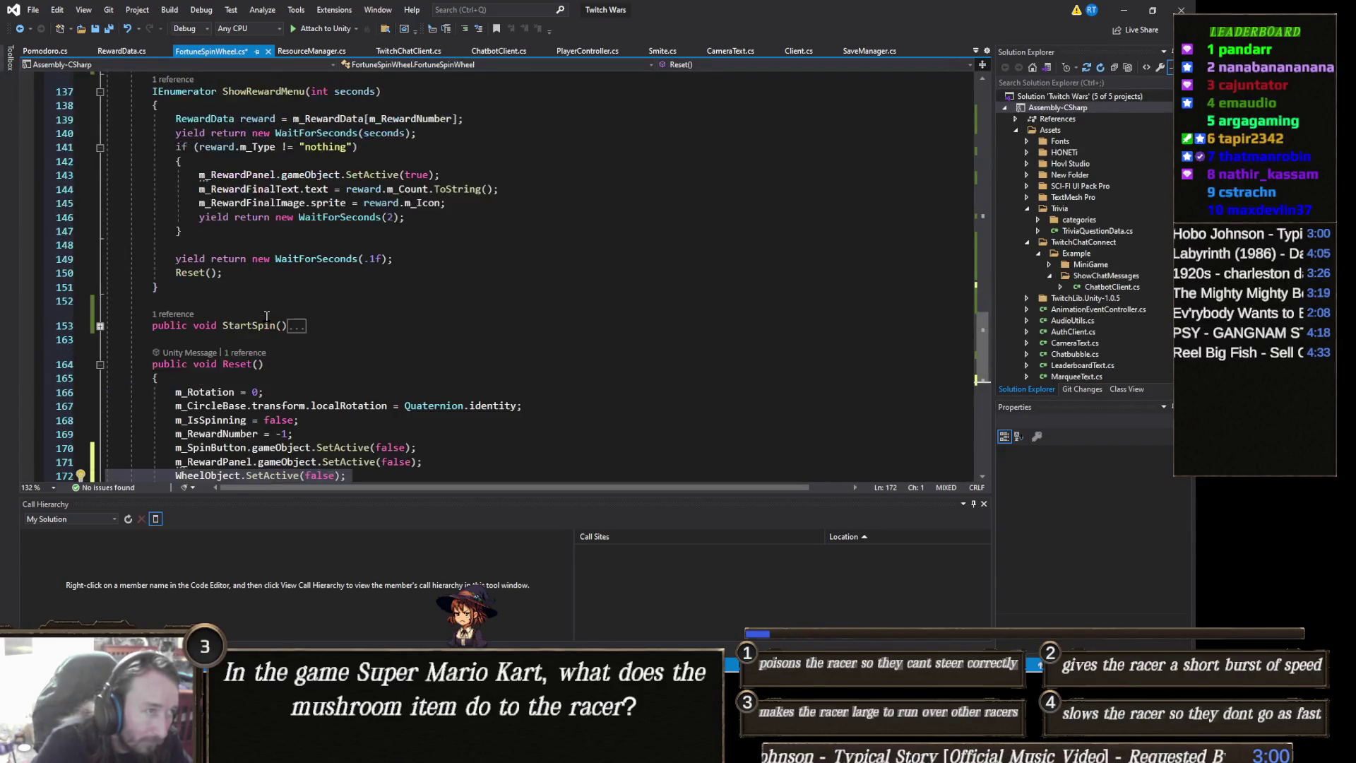
click(214, 147)
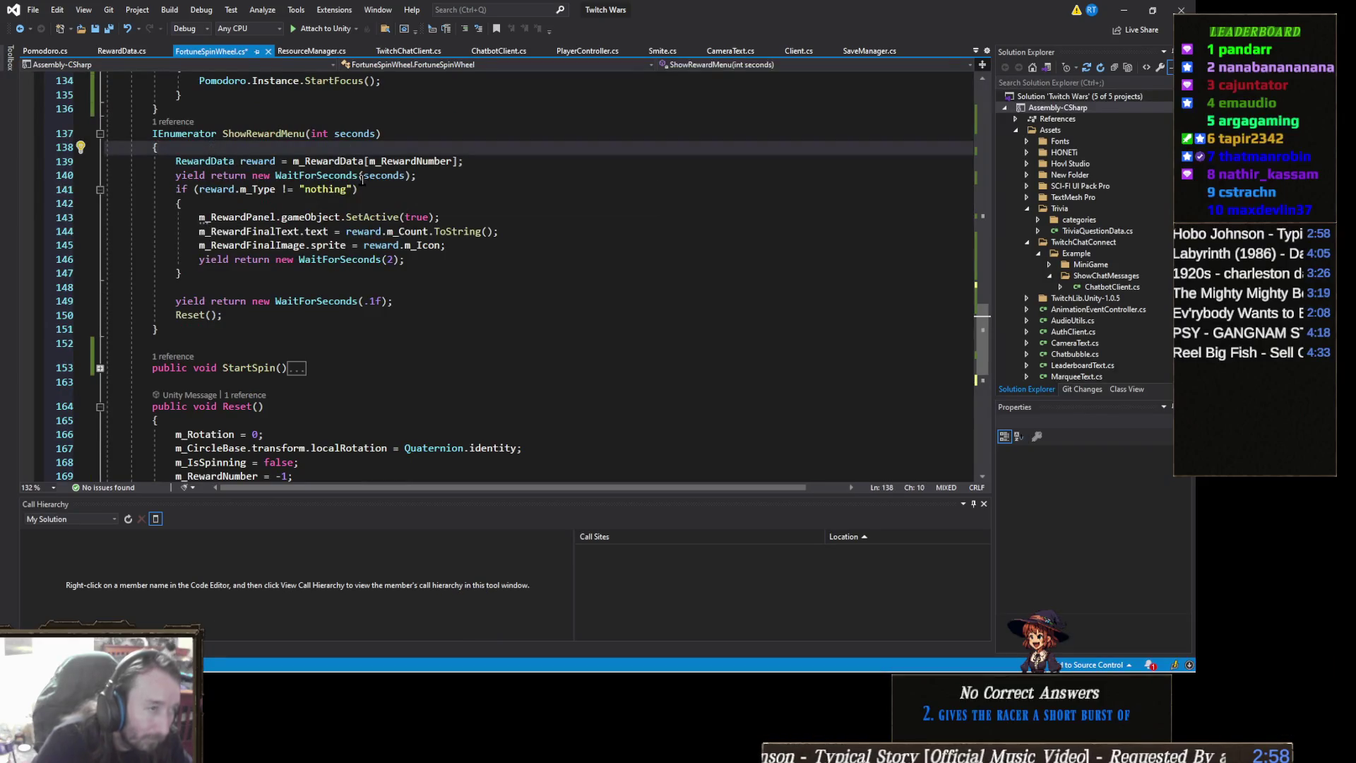
Paste WheelObject.SetActive(false); into ShowRewardMenu, save FortuneSpinWheel.cs, and return to Unity
key(Return)
key(ctrl+v)
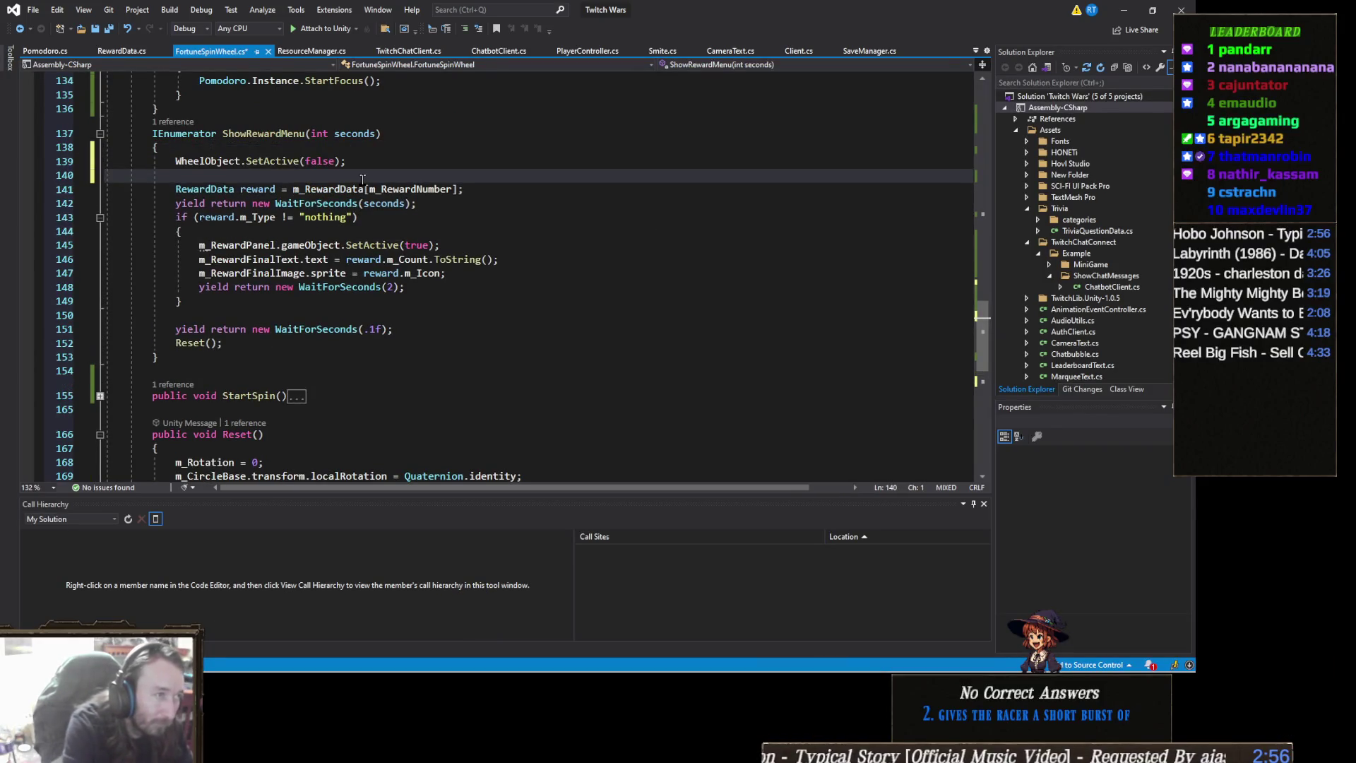
key(BackSpace)
key(ctrl+s)
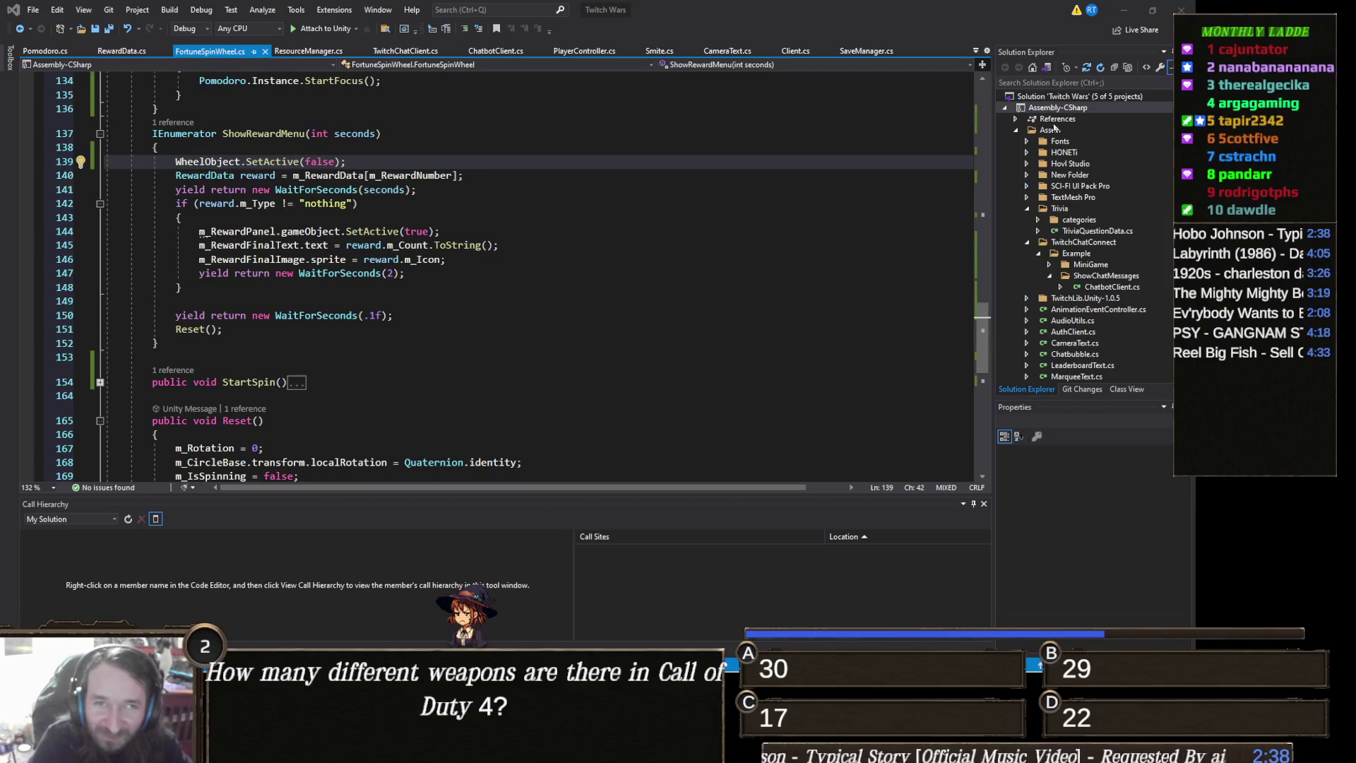
click(1125, 15)
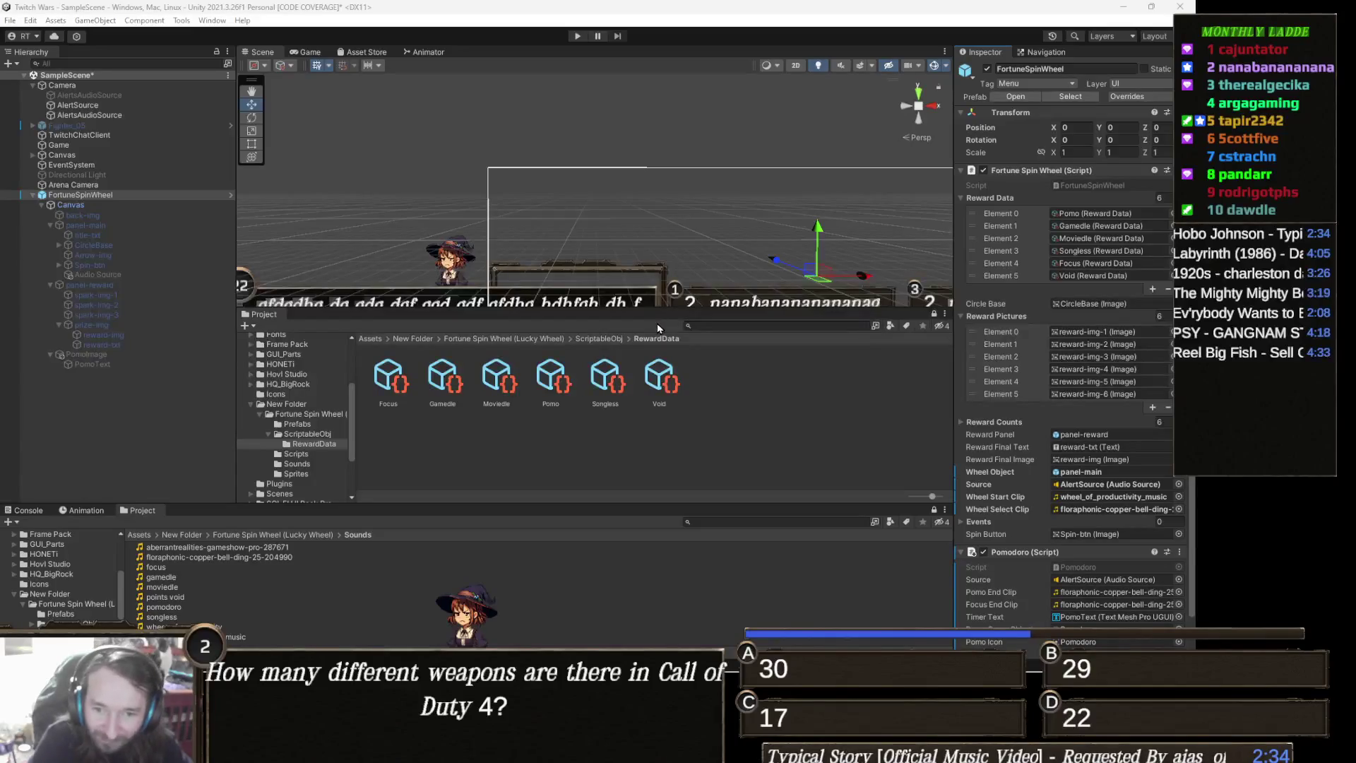
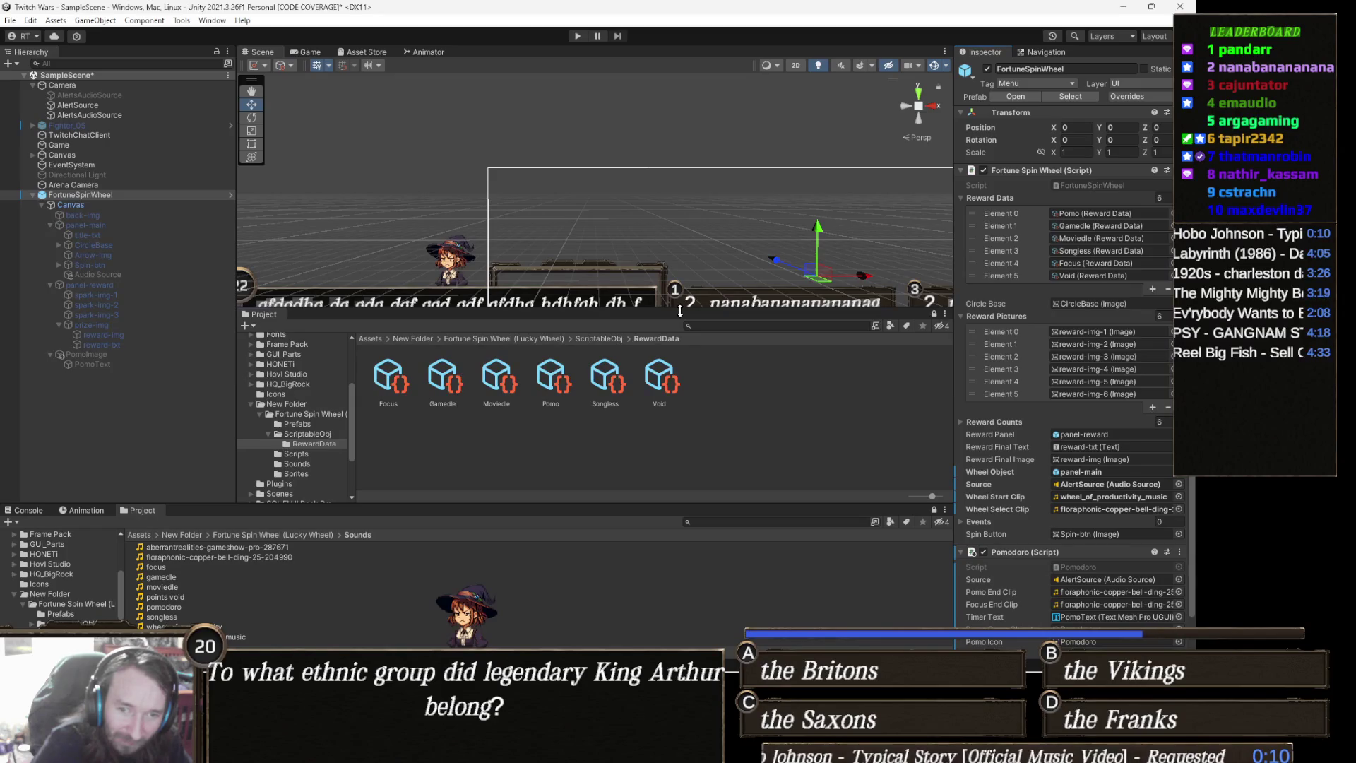
Make the Scene view slightly taller and enter play mode to display the fortune spin wheel
drag(680, 311, 680, 316)
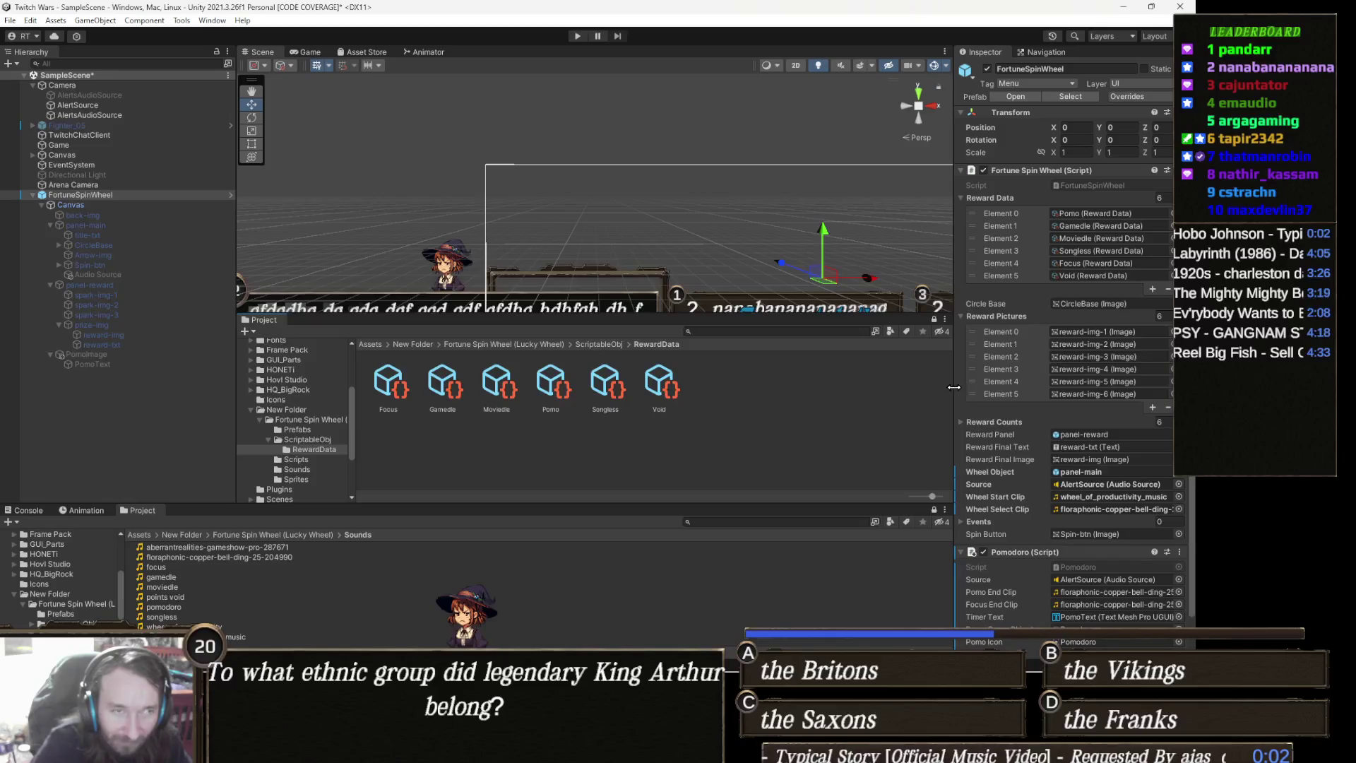
click(577, 36)
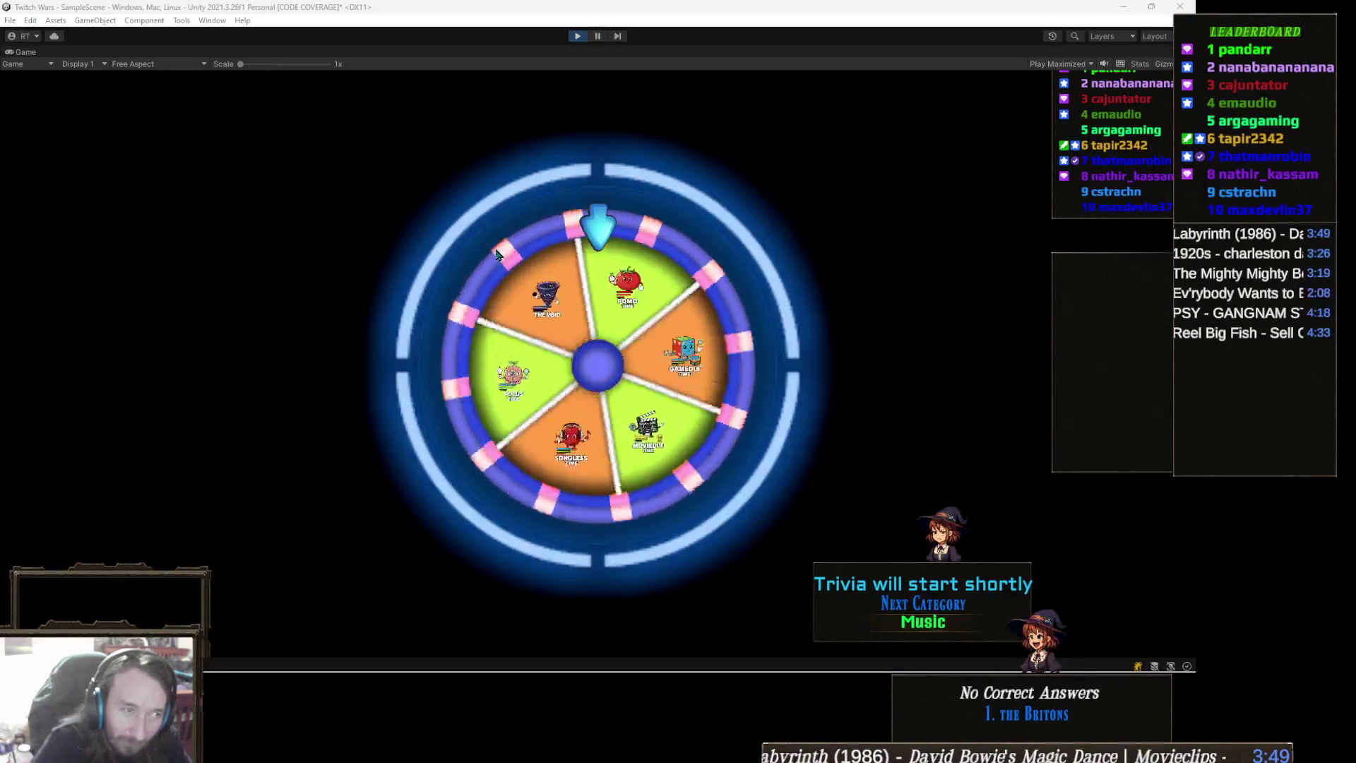
Stop play, set the FortuneSpinWheel Canvas Audio Source volume to 0.212, and replay the scene
click(582, 41)
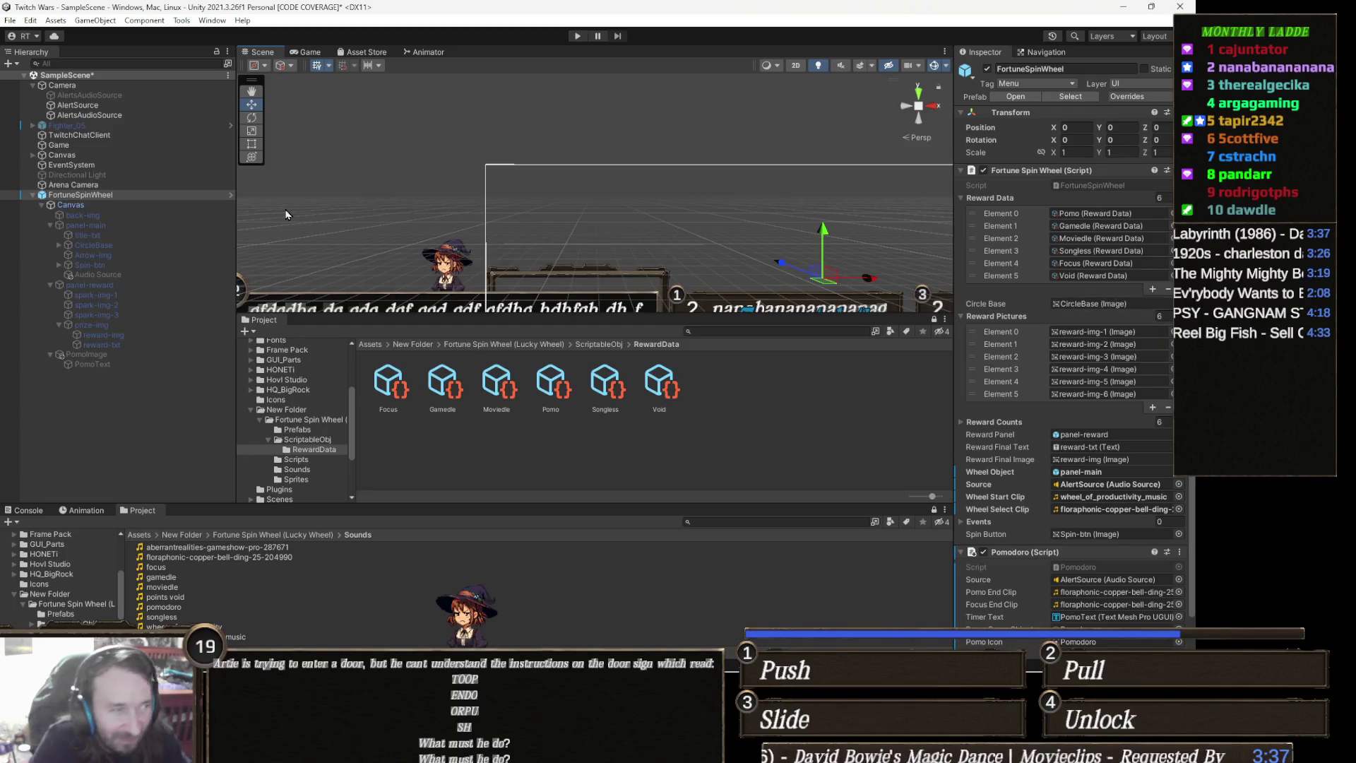
click(116, 205)
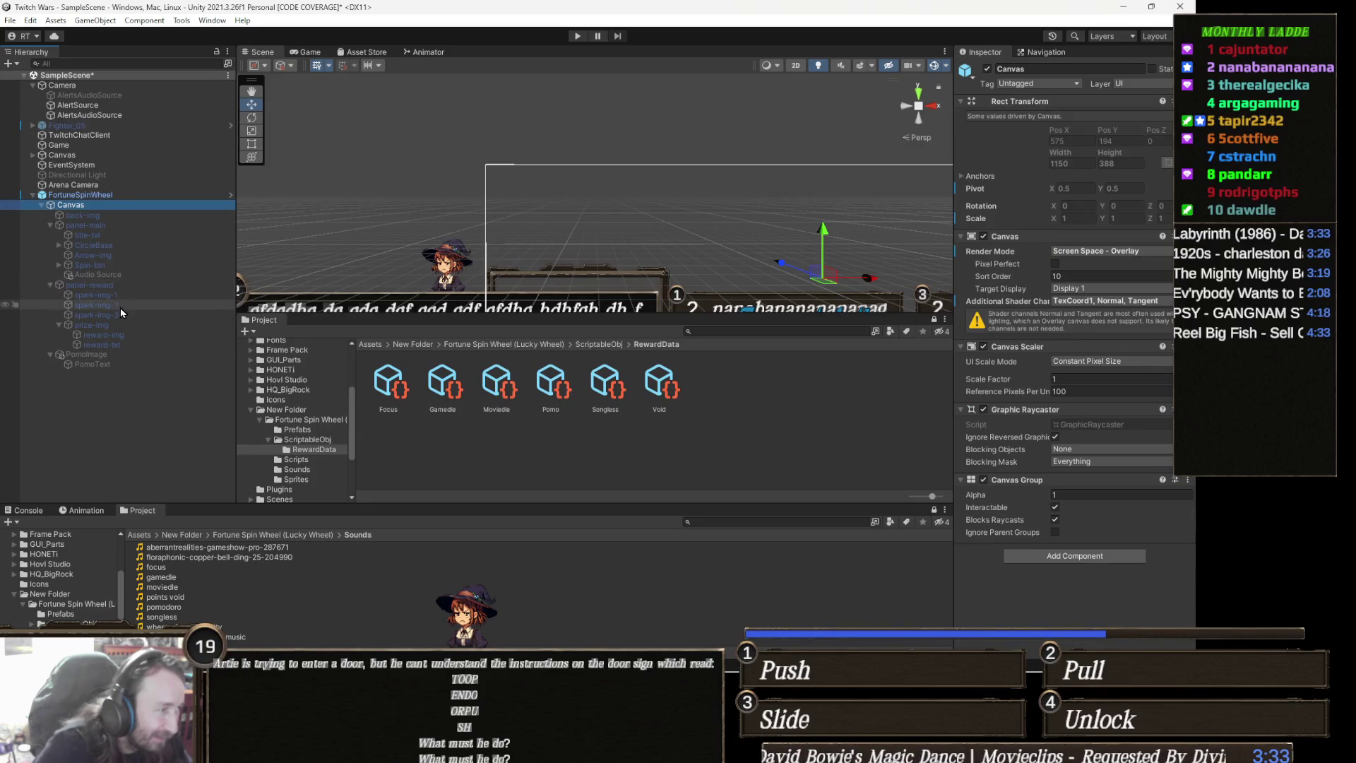
click(116, 216)
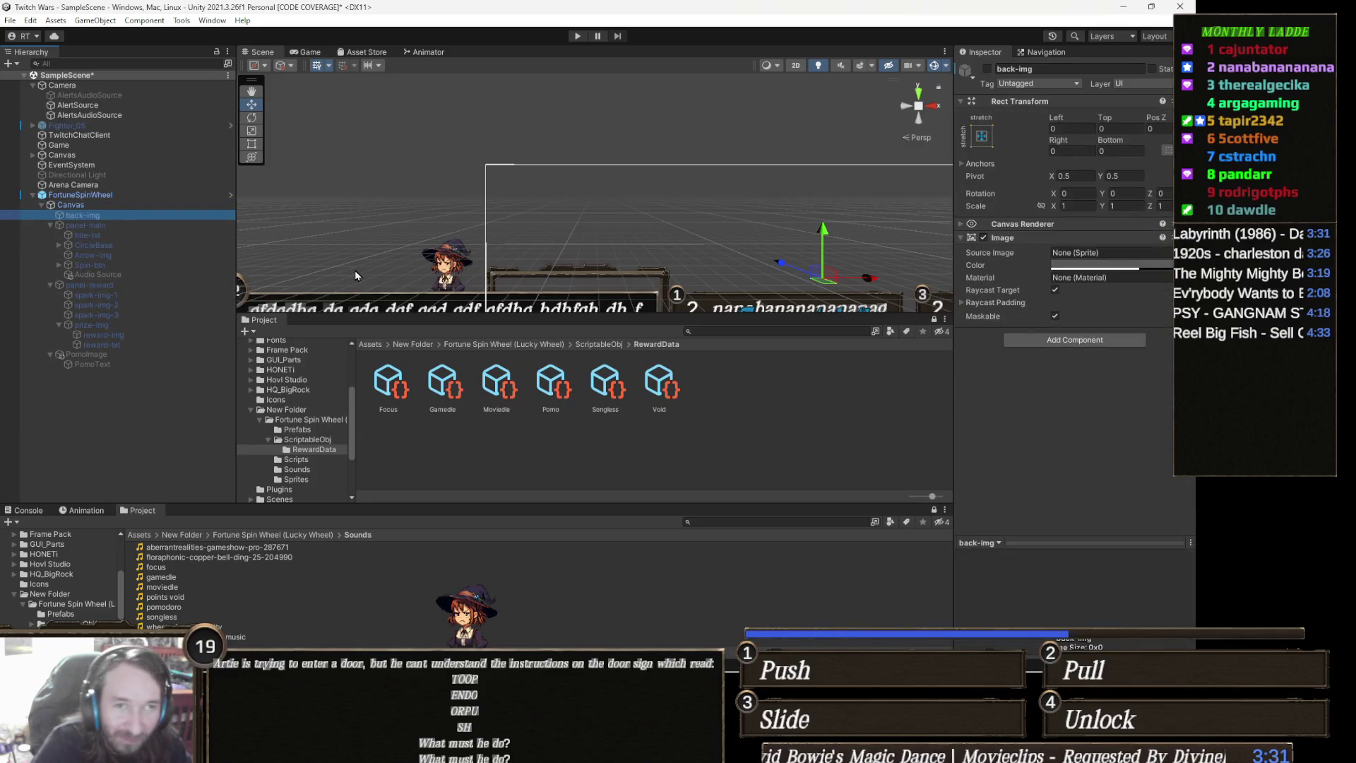
key(Down)
key(Down)
key(Down)
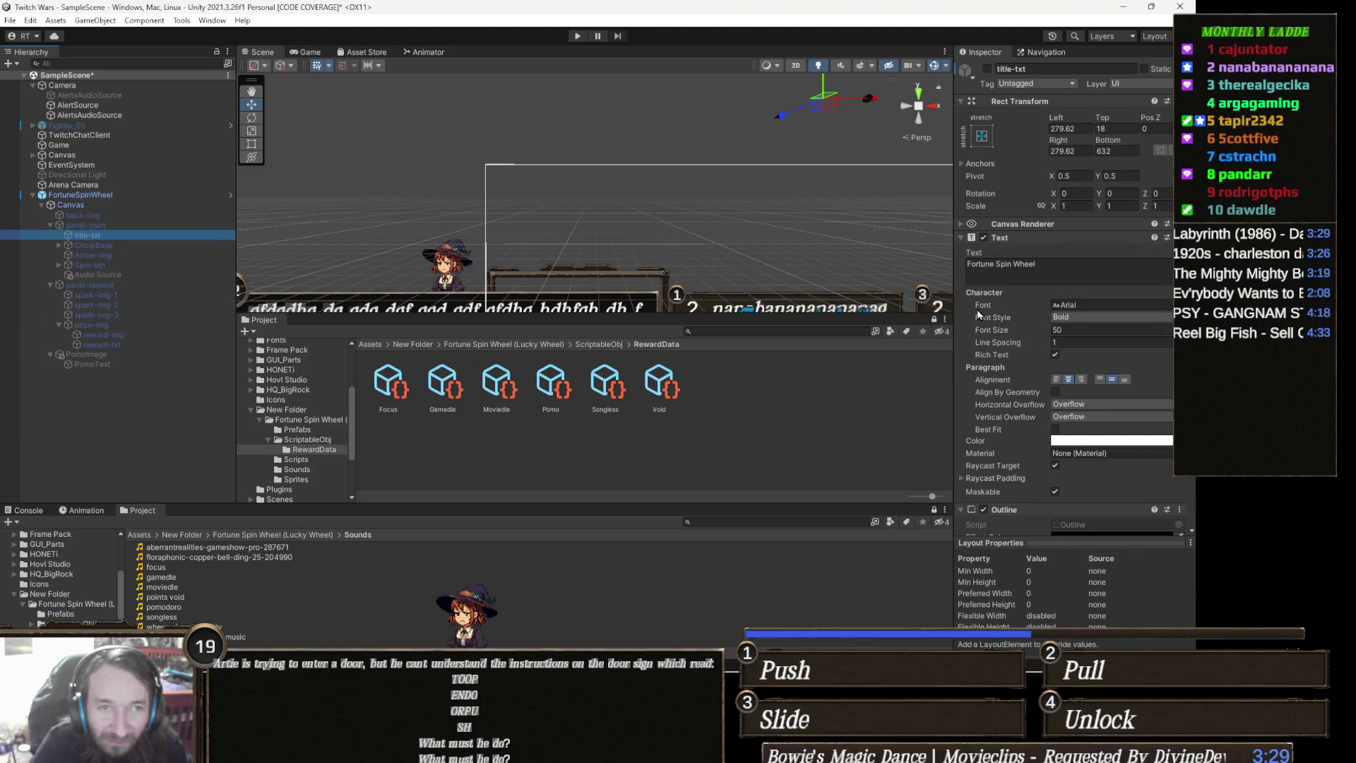
key(Down)
key(Down)
key(Down)
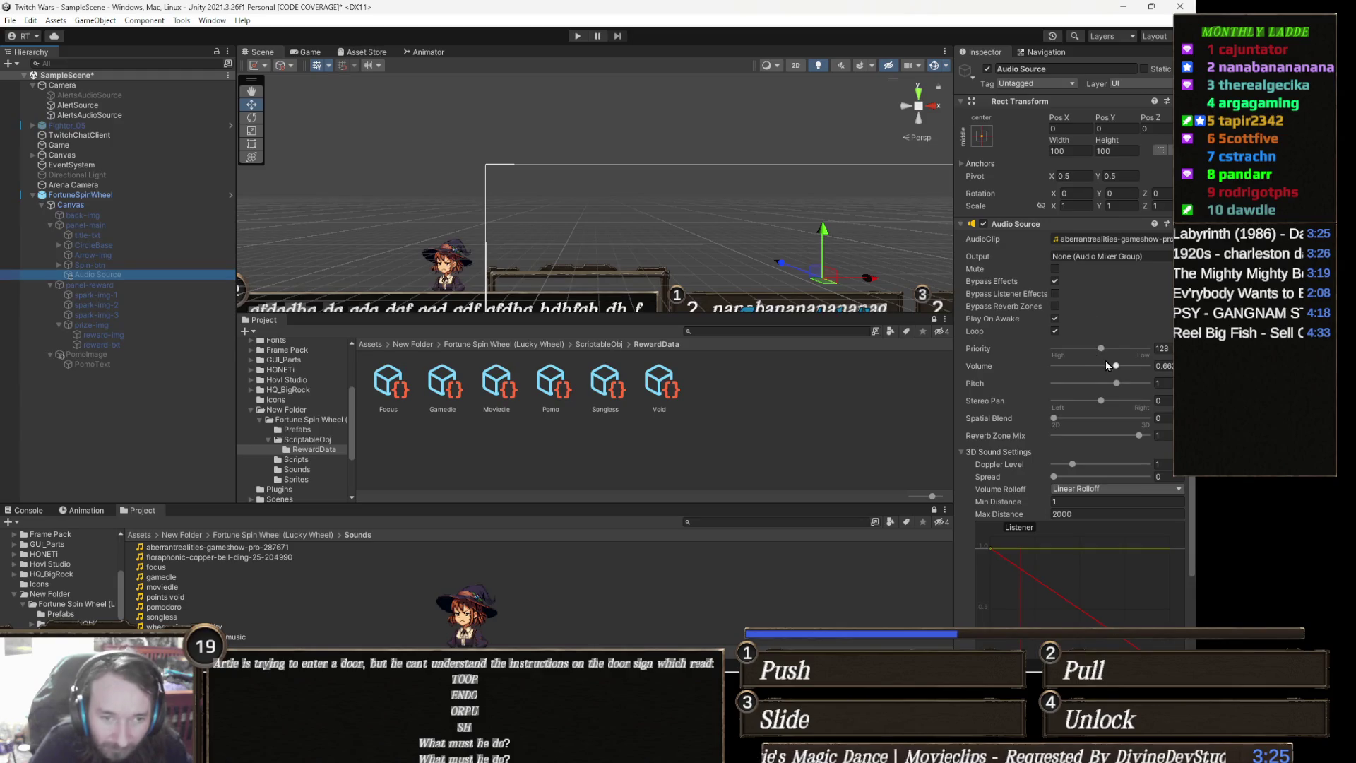
drag(1097, 368, 1073, 366)
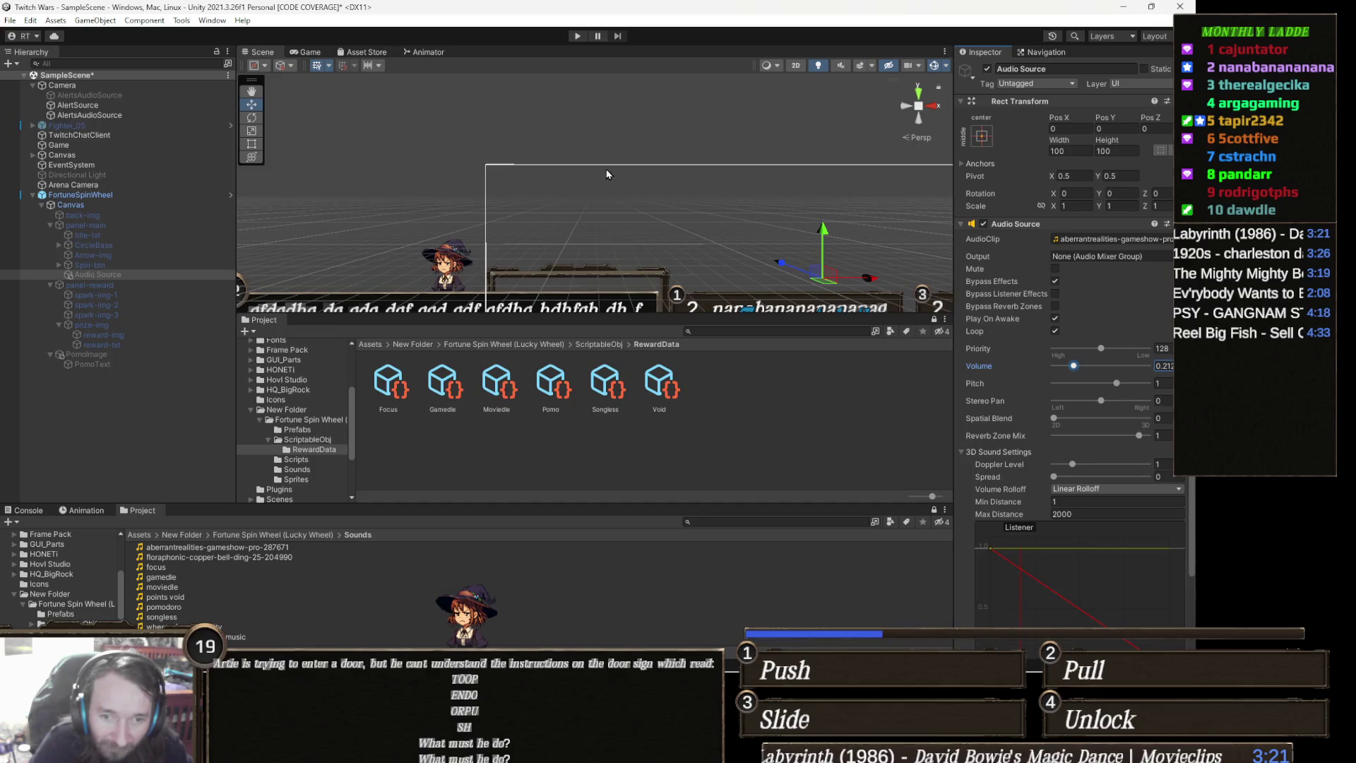
click(577, 36)
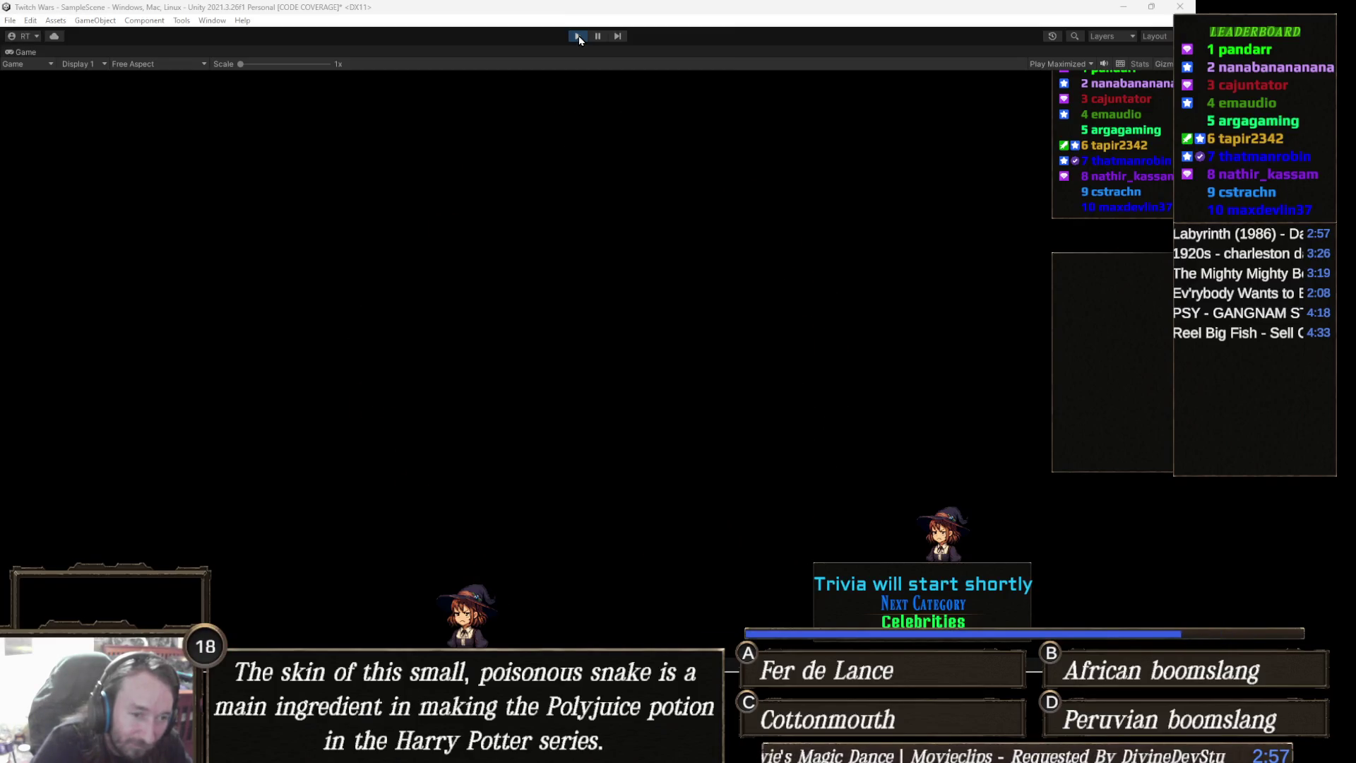
Drop the Audio Source volume to about 0.14 and rerun play mode to hear it
click(577, 36)
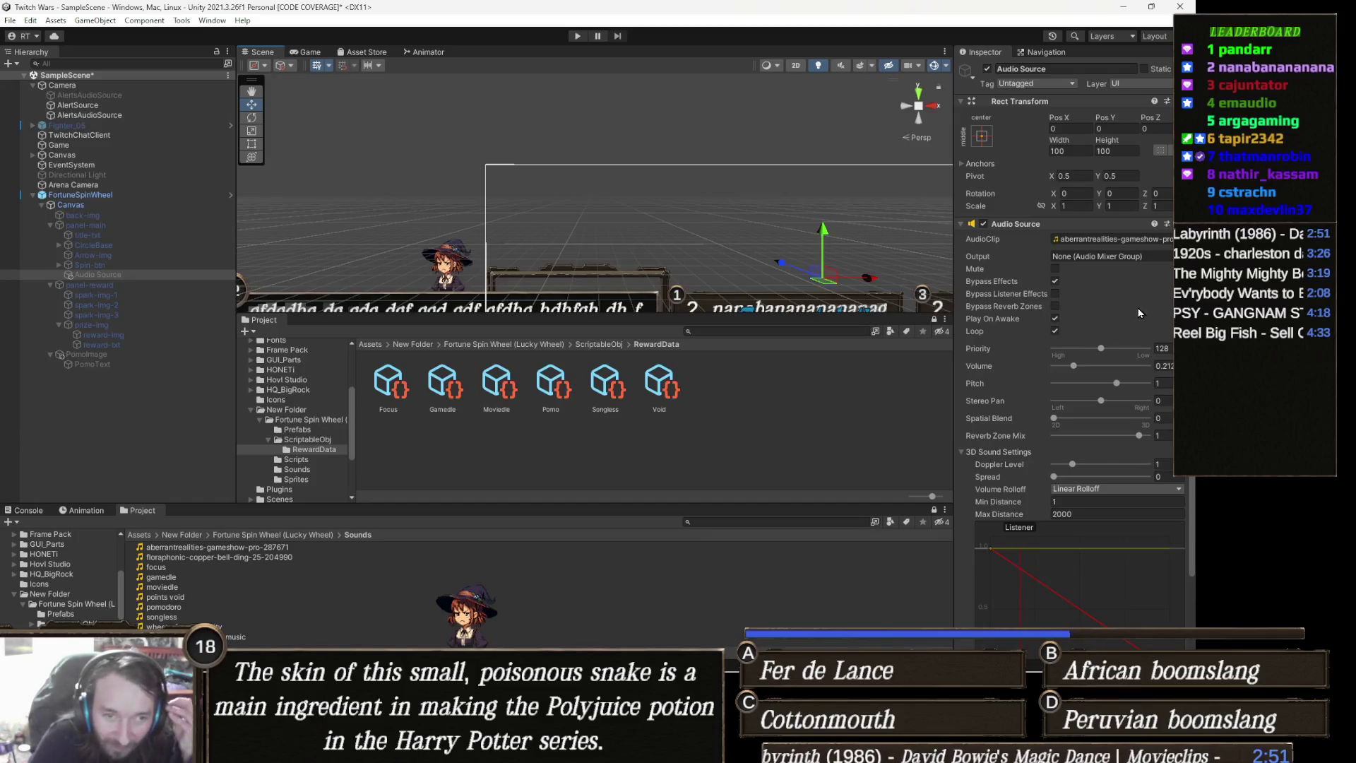
drag(1071, 368, 1066, 368)
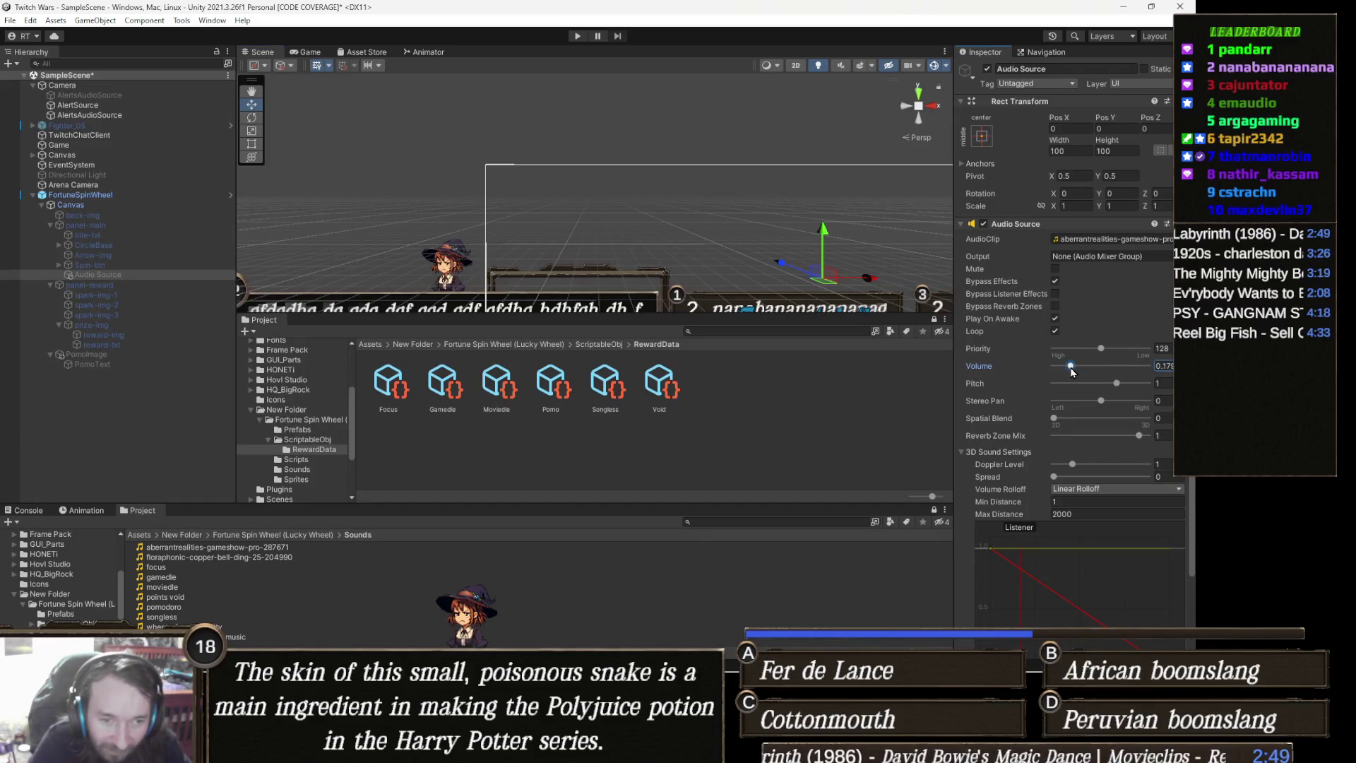
click(578, 36)
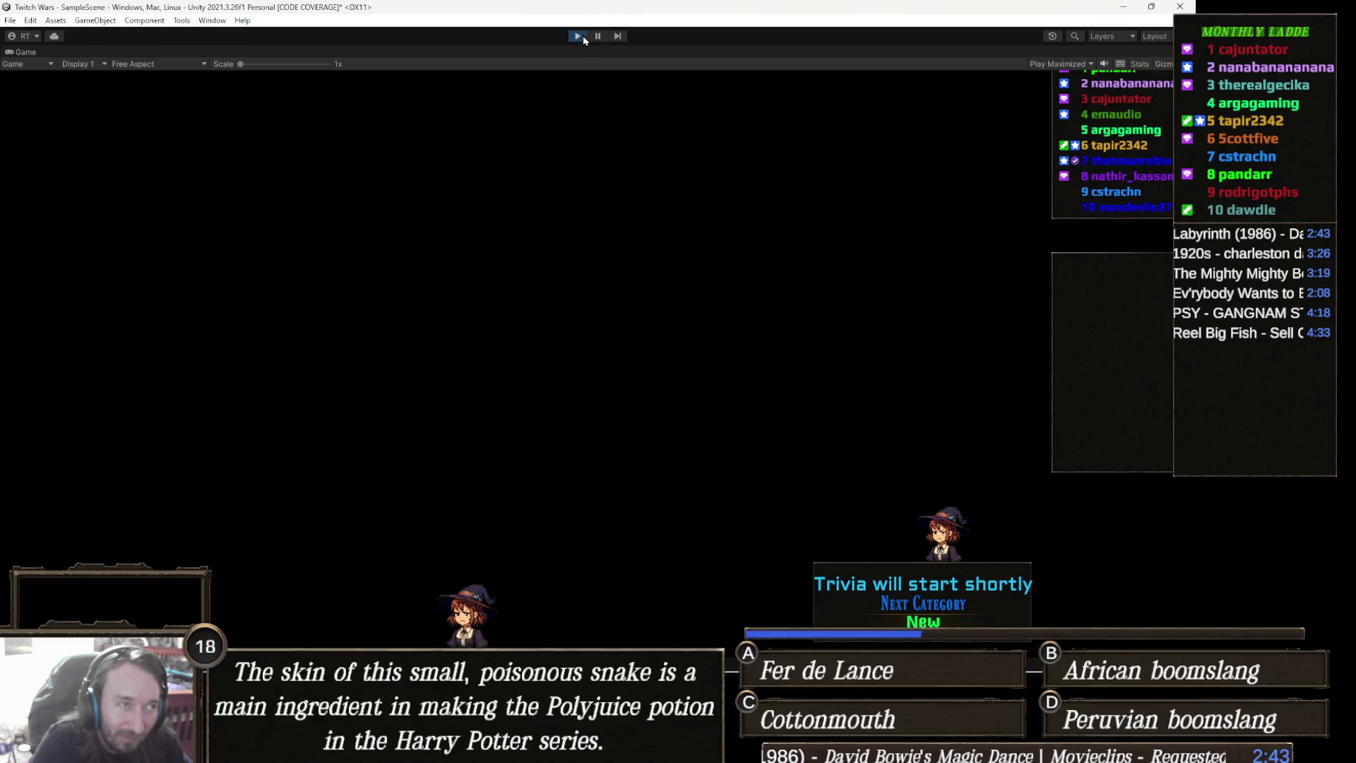
click(583, 35)
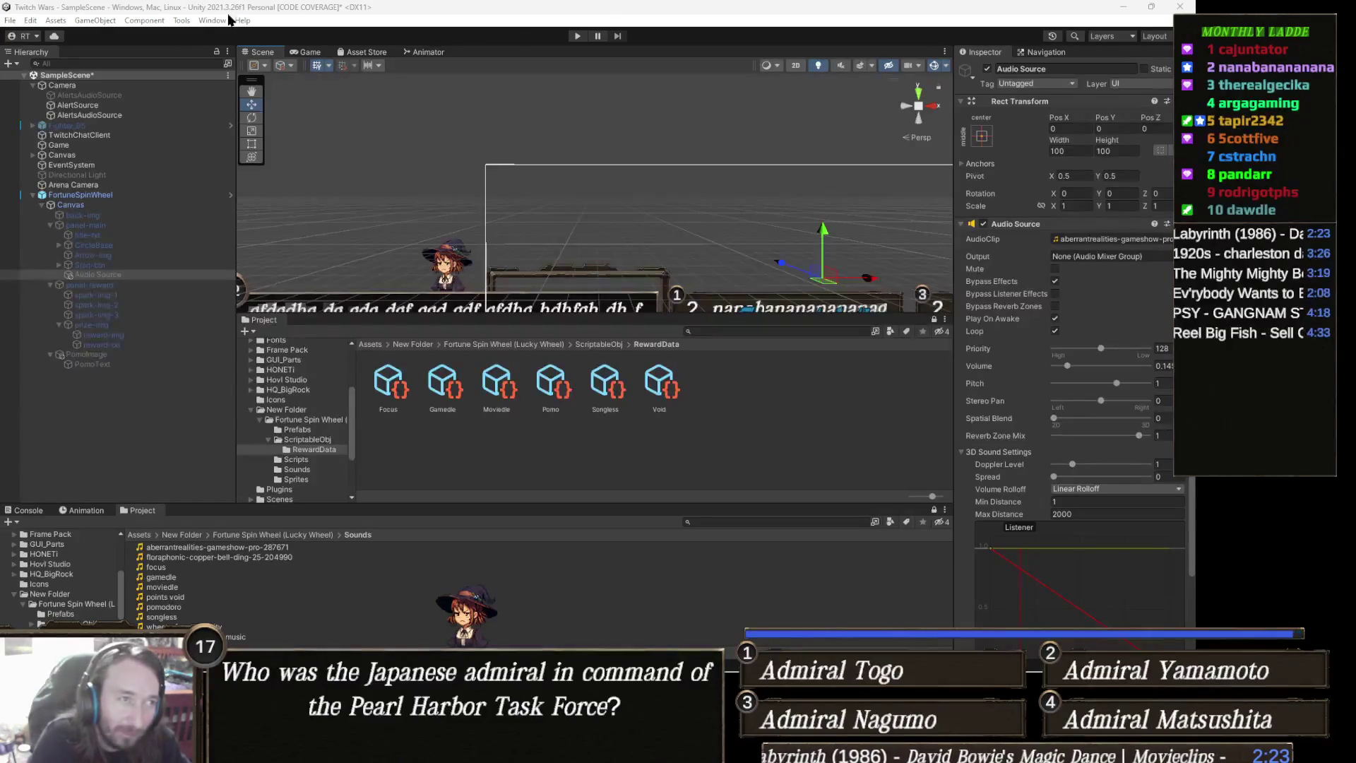
click(577, 35)
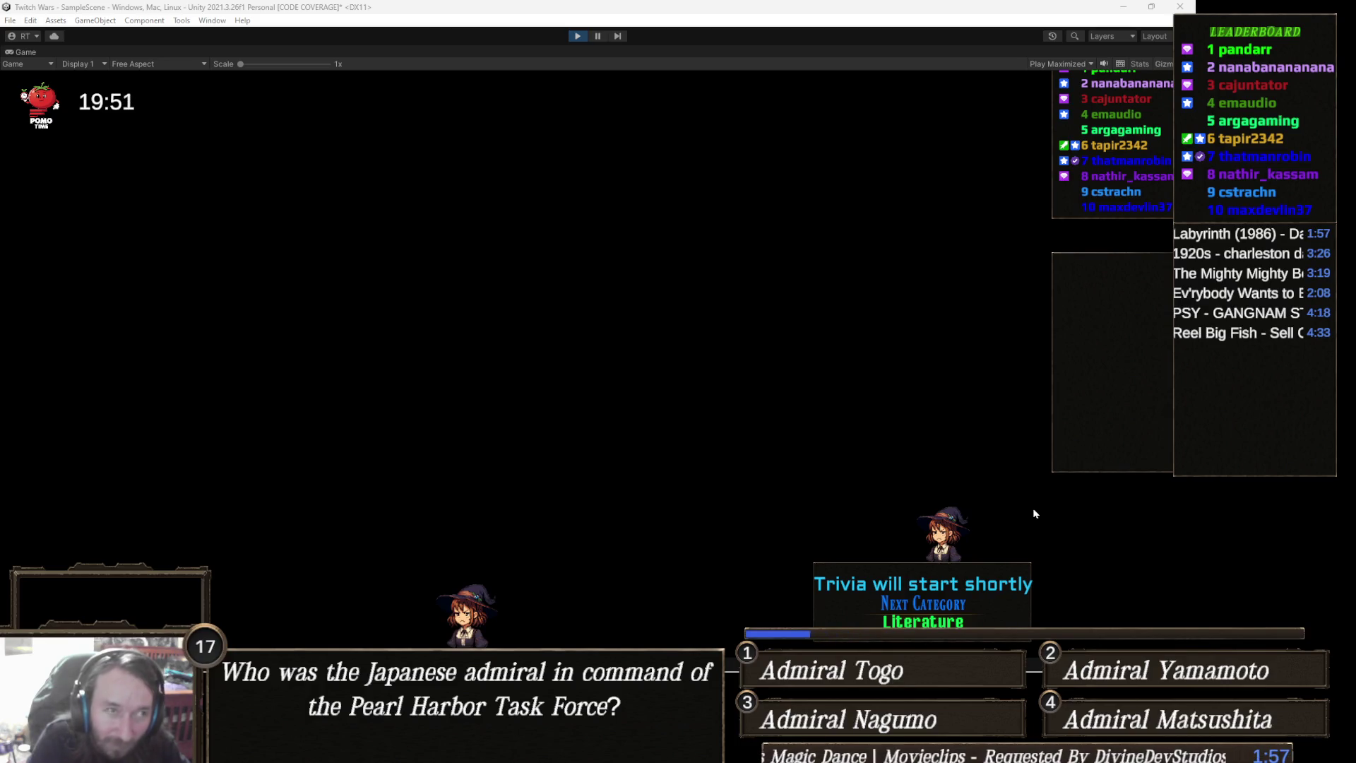
Exit play mode and switch to Visual Studio showing FortuneSpinWheel.cs
click(575, 36)
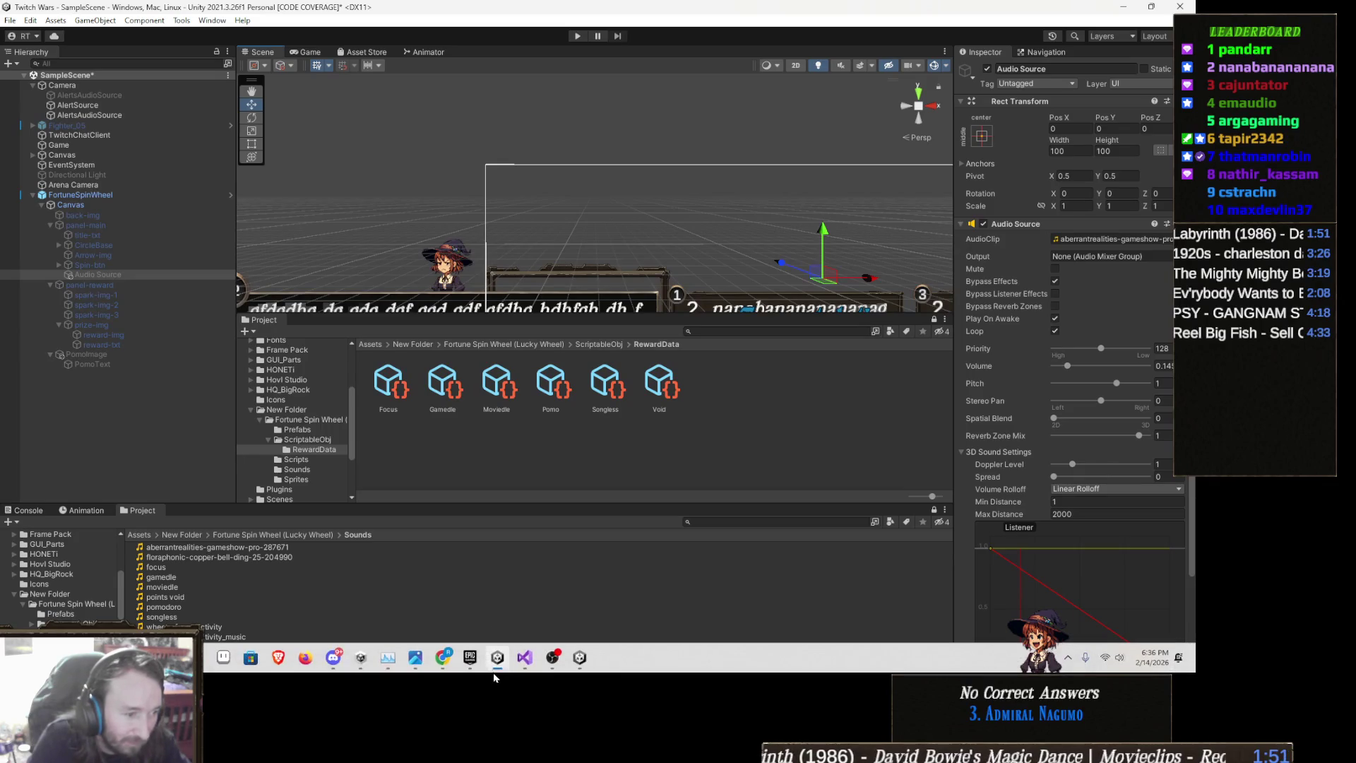
mouse_move(554, 660)
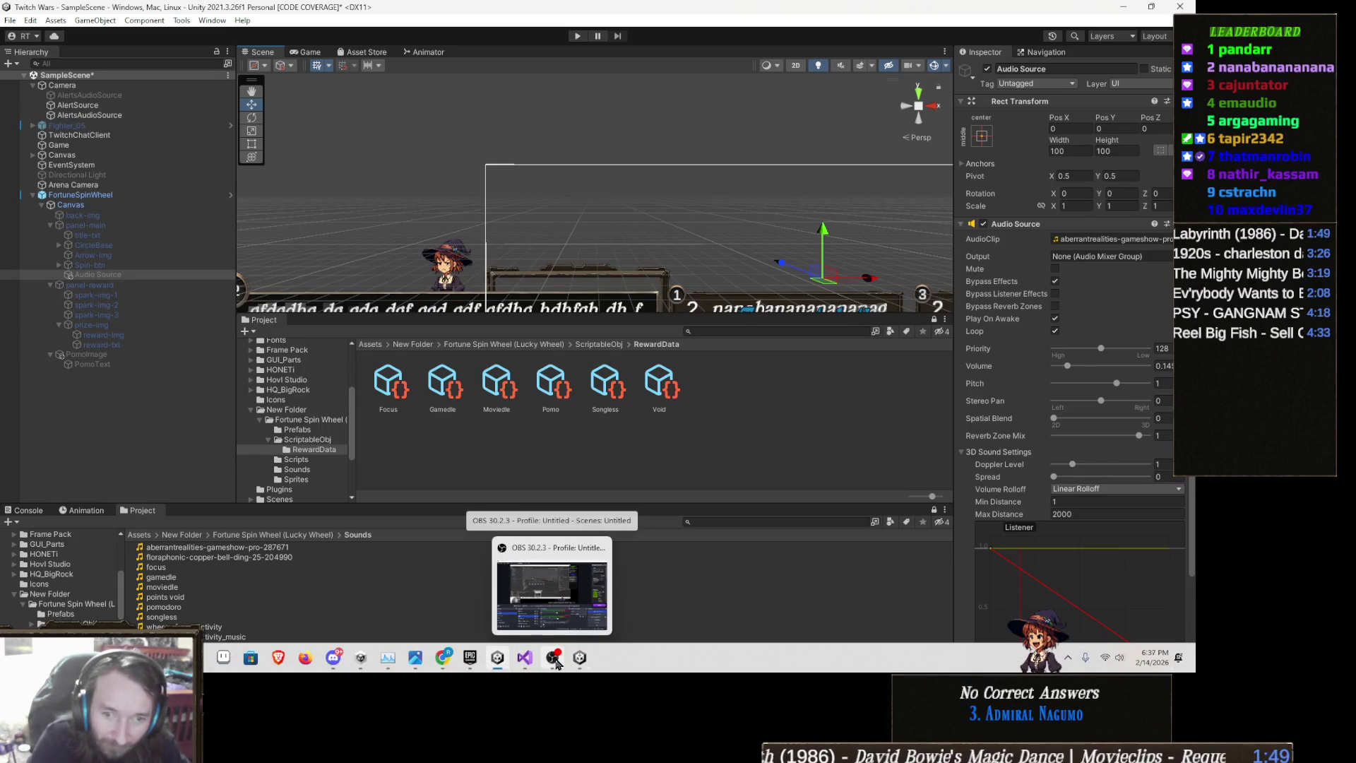
click(522, 660)
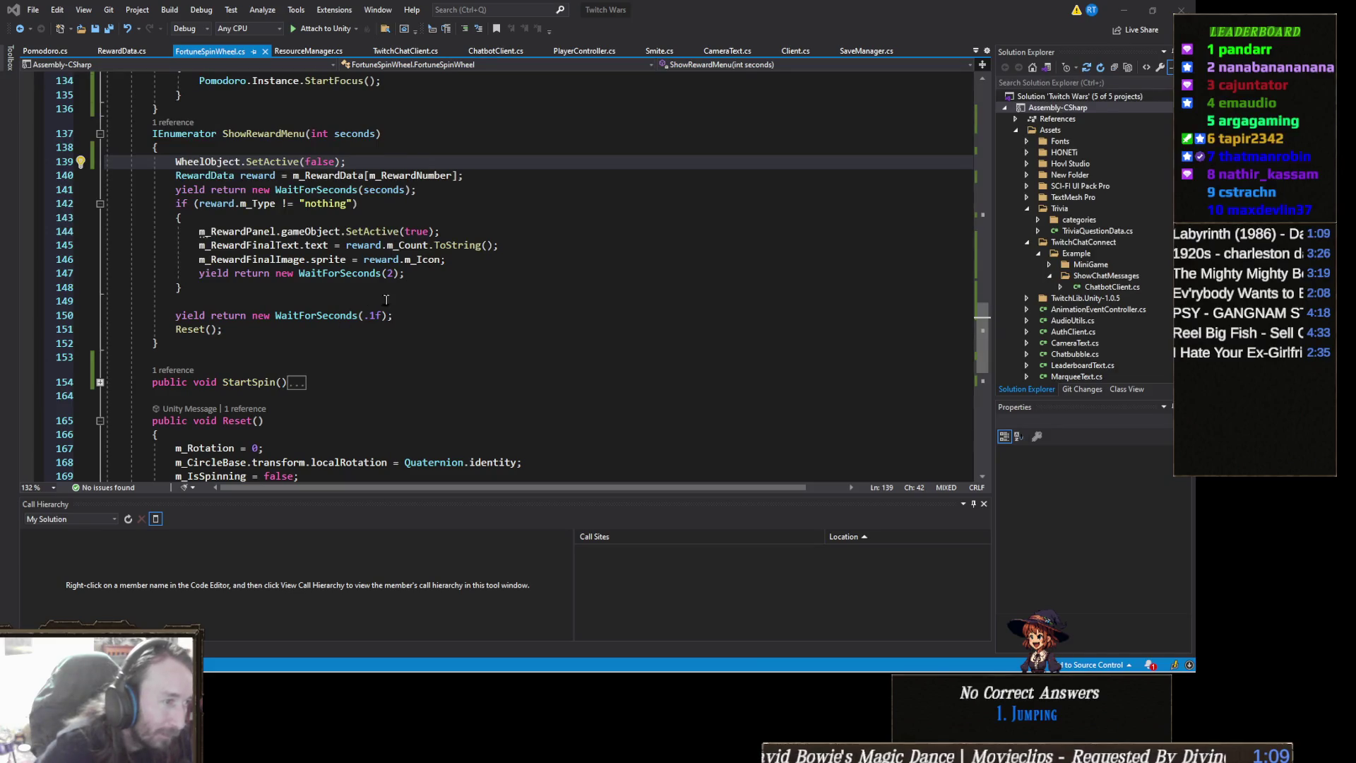
Delete the if (queuedClip != null) playback block, lines 109–115, from Update
scroll(386, 304, up, 6)
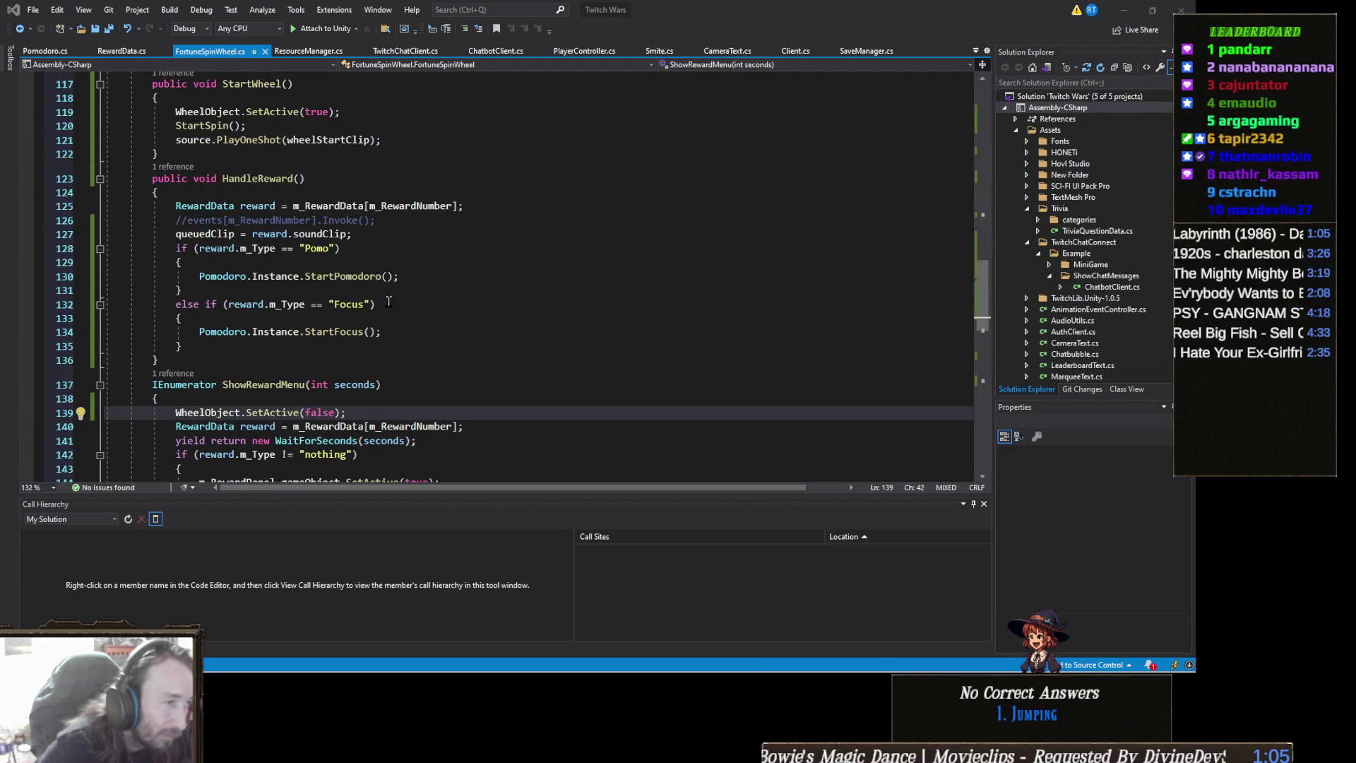
scroll(374, 290, up, 3)
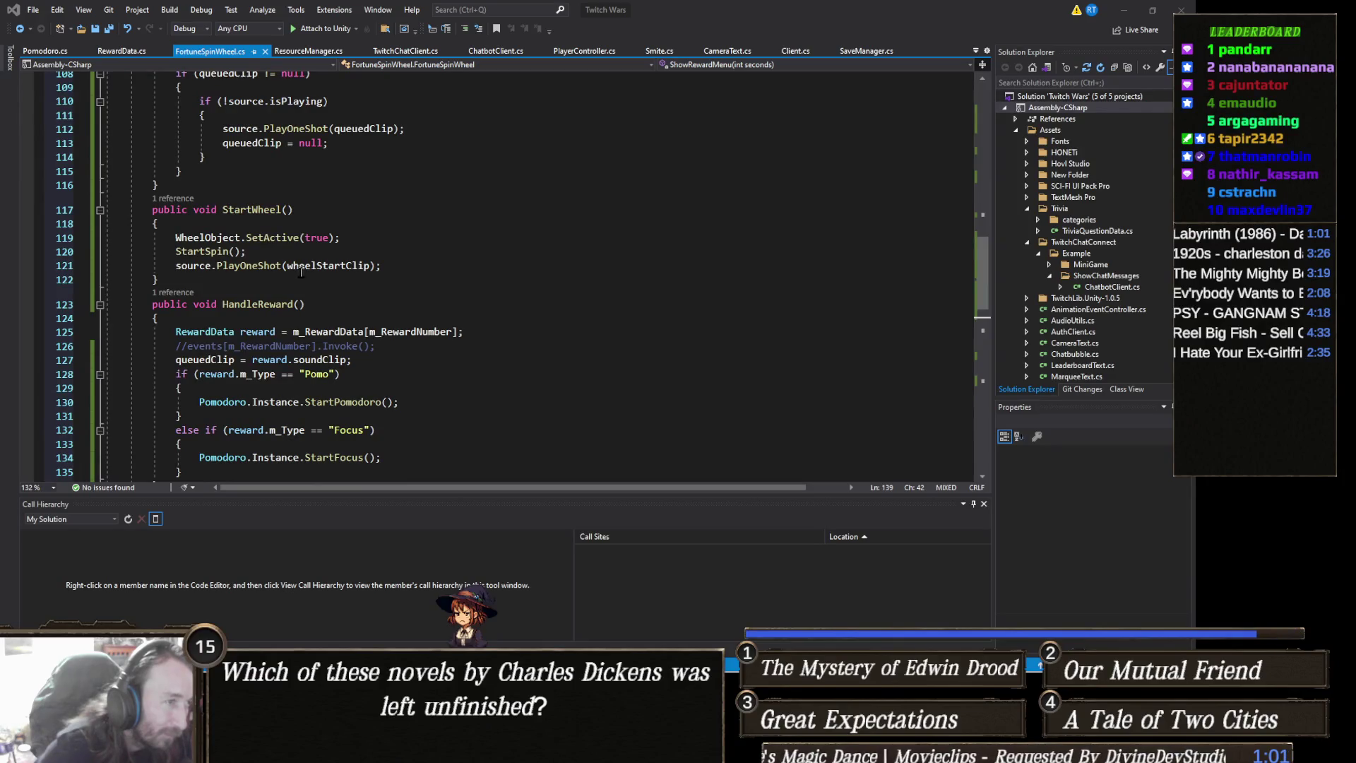
scroll(302, 272, up, 3)
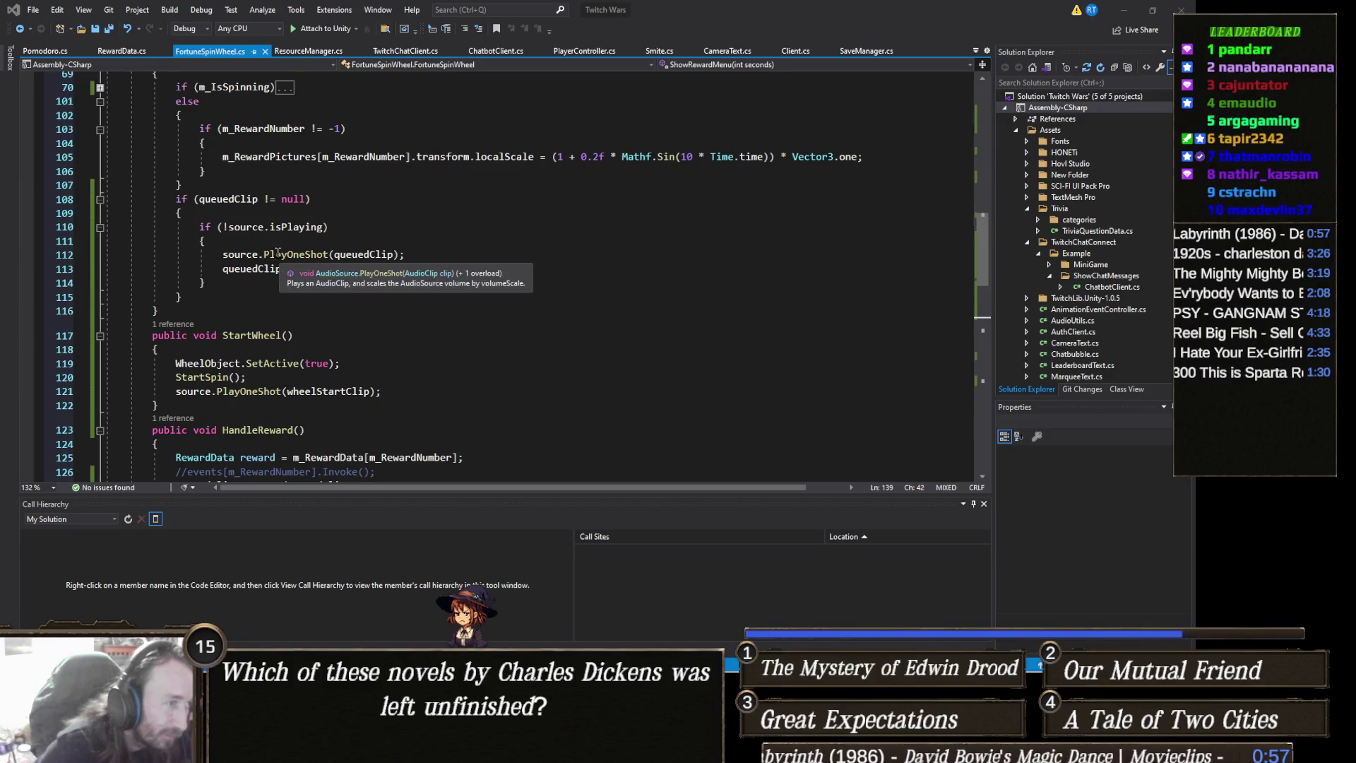
drag(344, 267, 106, 254)
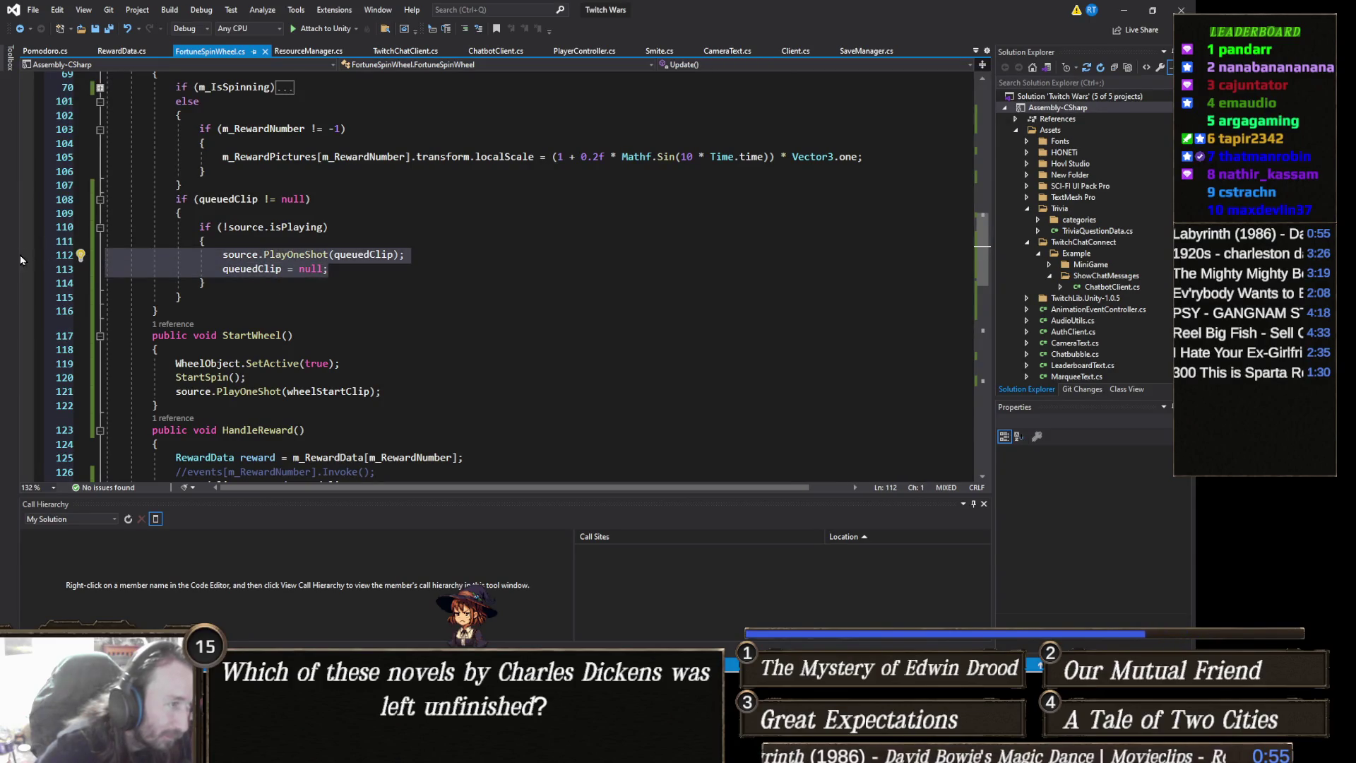
mouse_move(204, 305)
mouse_down()
mouse_move(106, 228)
mouse_move(44, 200)
mouse_up()
key(Delete)
Add a private void PlayQueuedClip() method below Update holding the pasted PlayOneShot playback code
key(BackSpace)
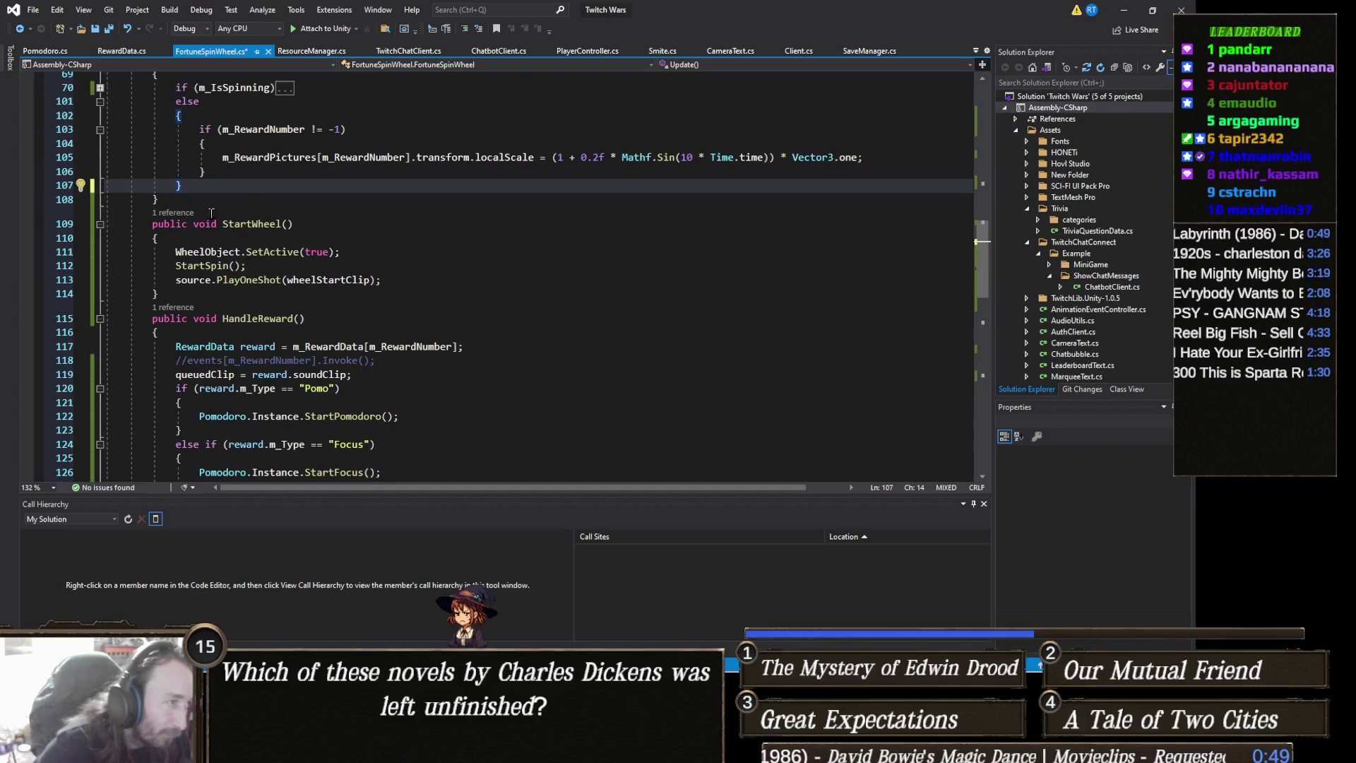
click(261, 203)
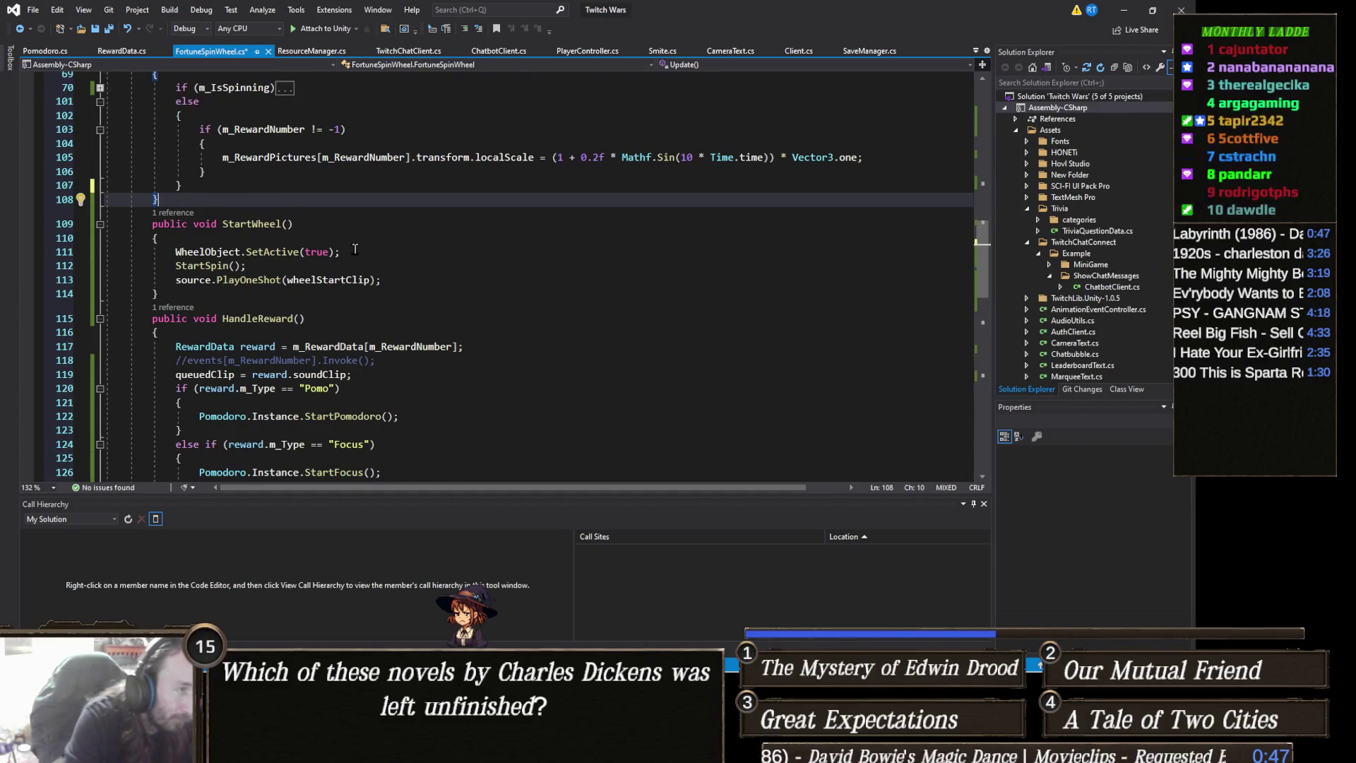
key(Return)
text(private void p)
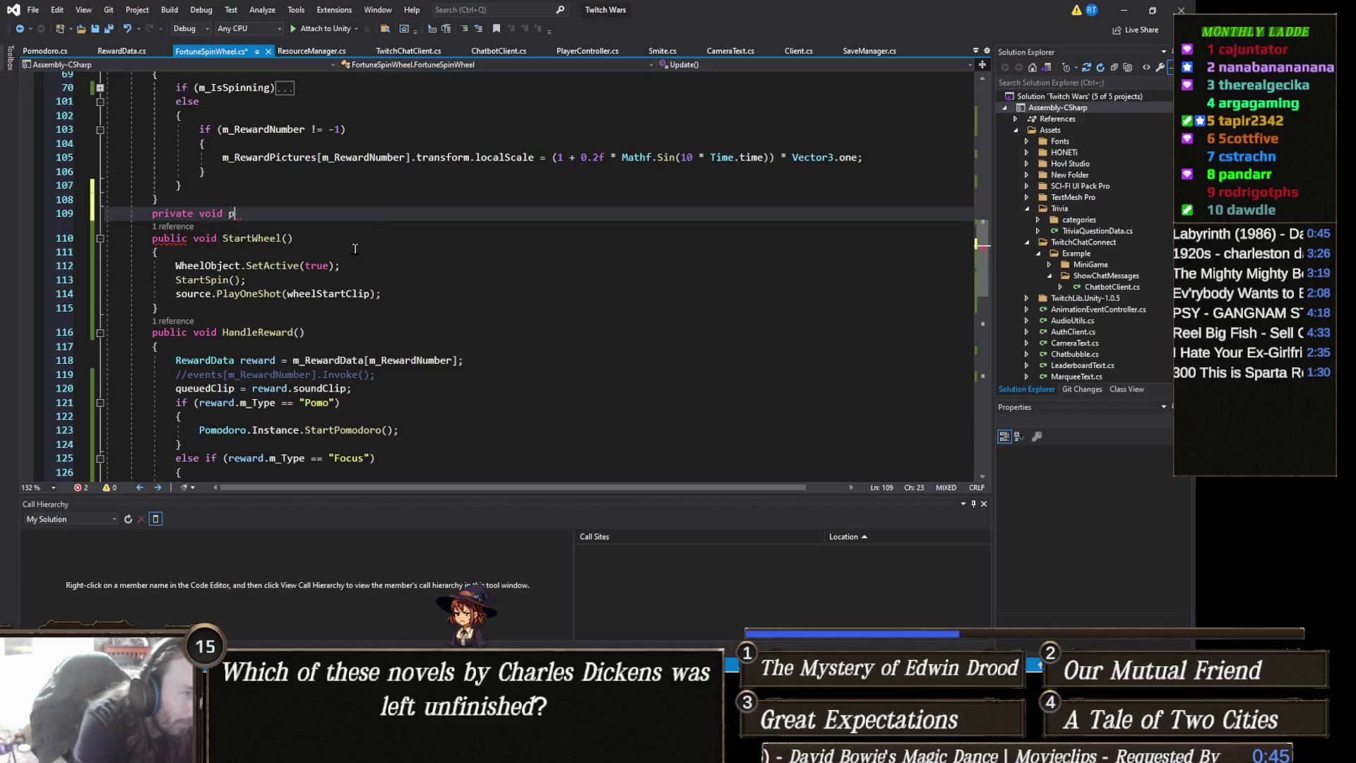
key(BackSpace)
text(PlayQu)
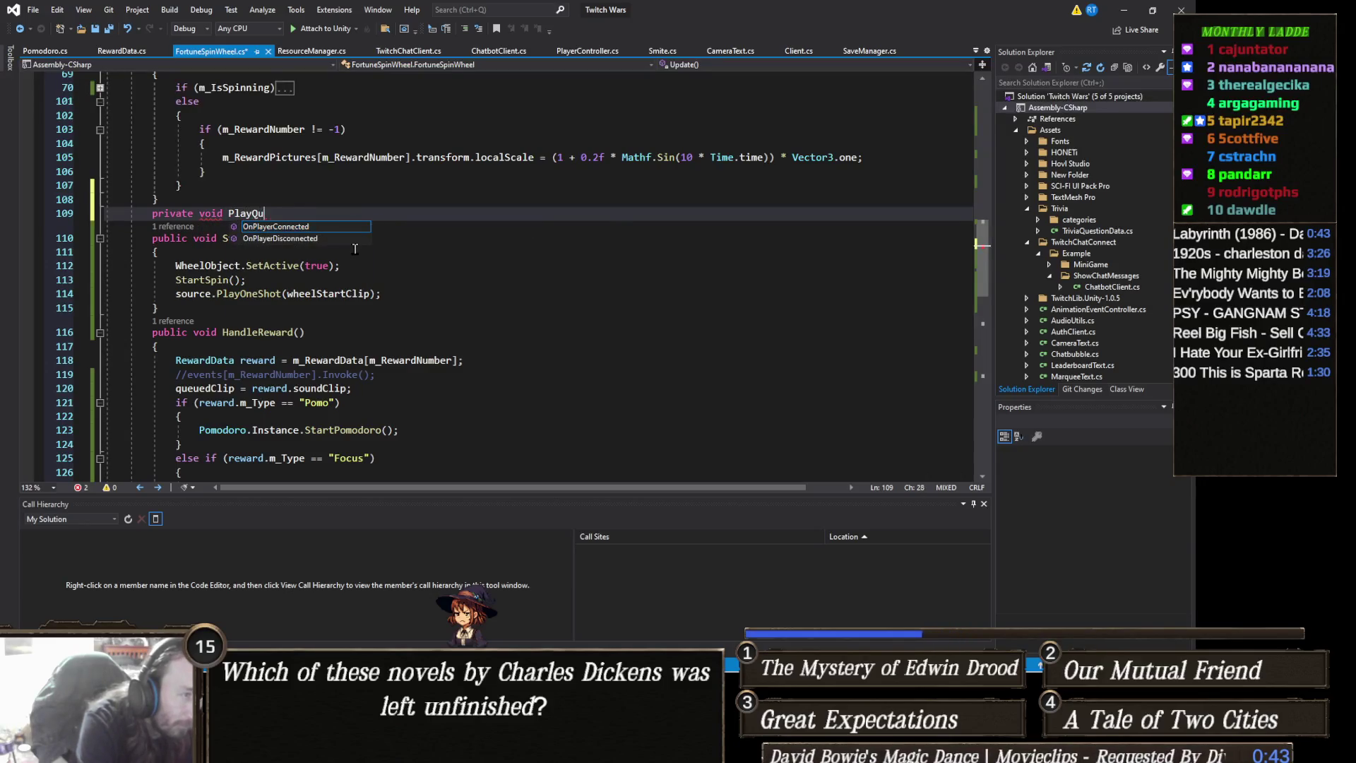
text(euedClip()
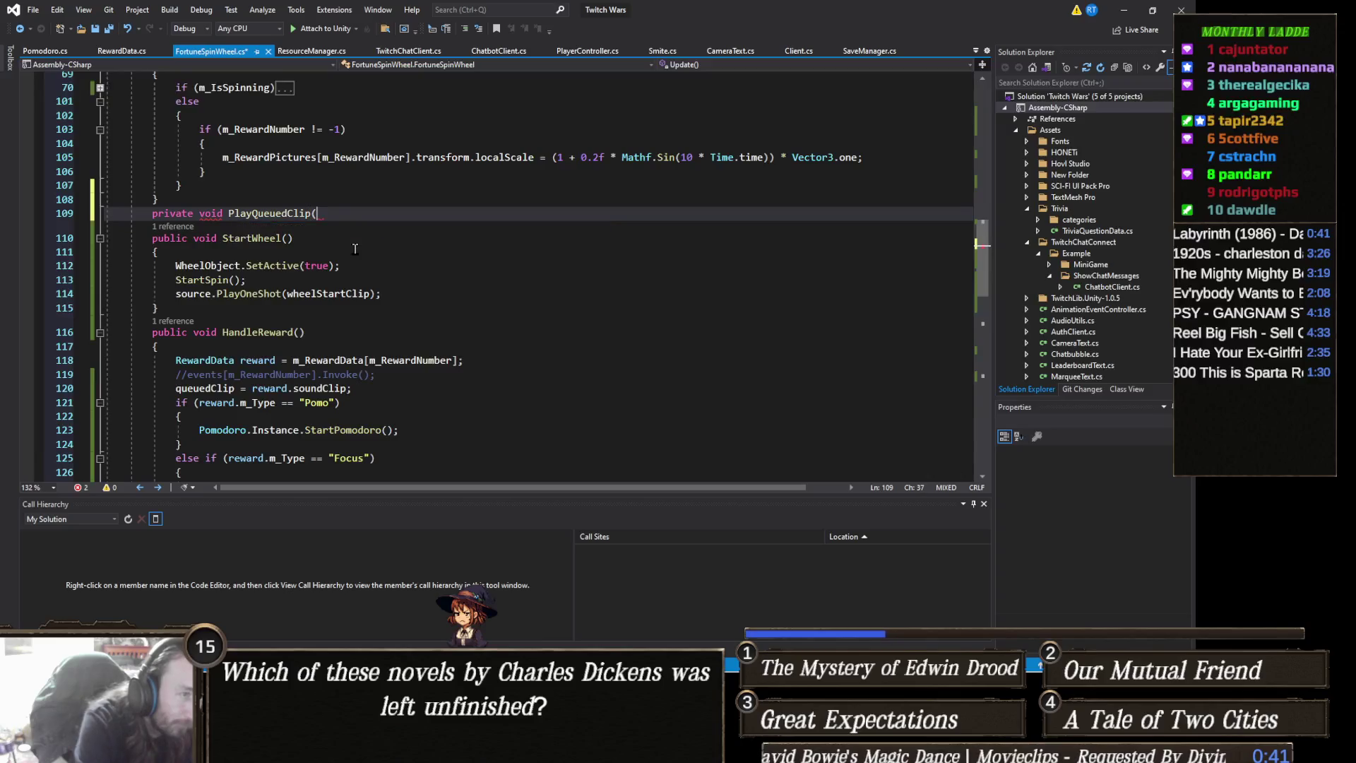
key(ctrl+v)
click(355, 251)
text(;)
key(Down)
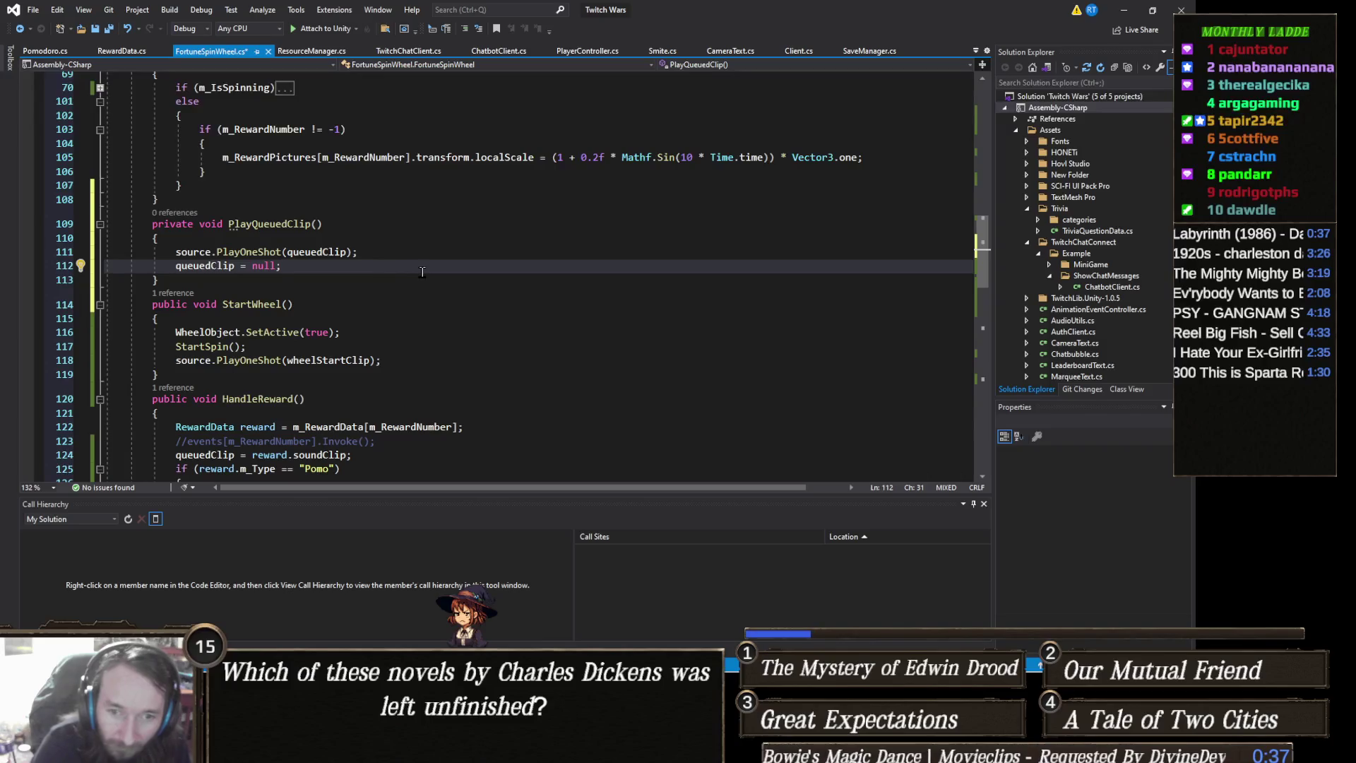
Fold the ShowRewardMenu coroutine and go to HandleReward's queuedClip assignment line
scroll(437, 286, down, 1)
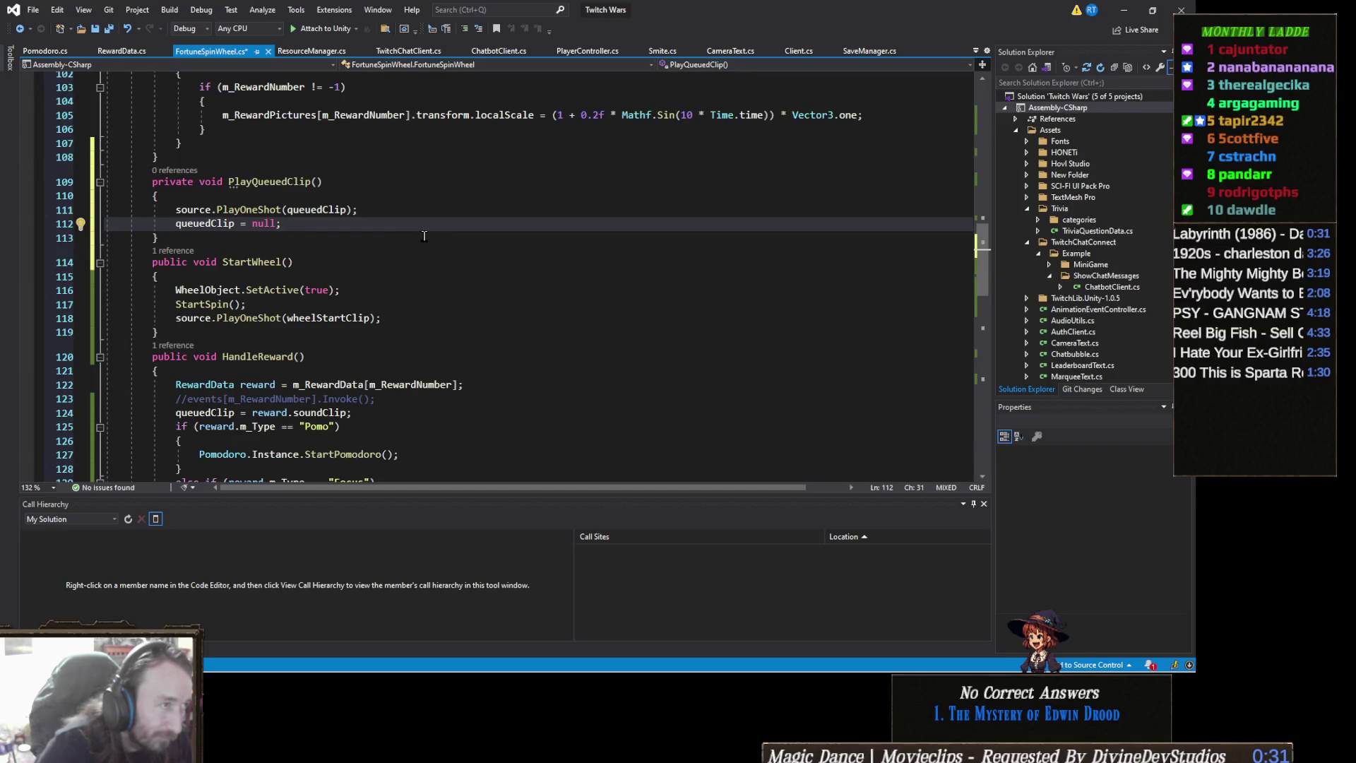
scroll(423, 235, down, 3)
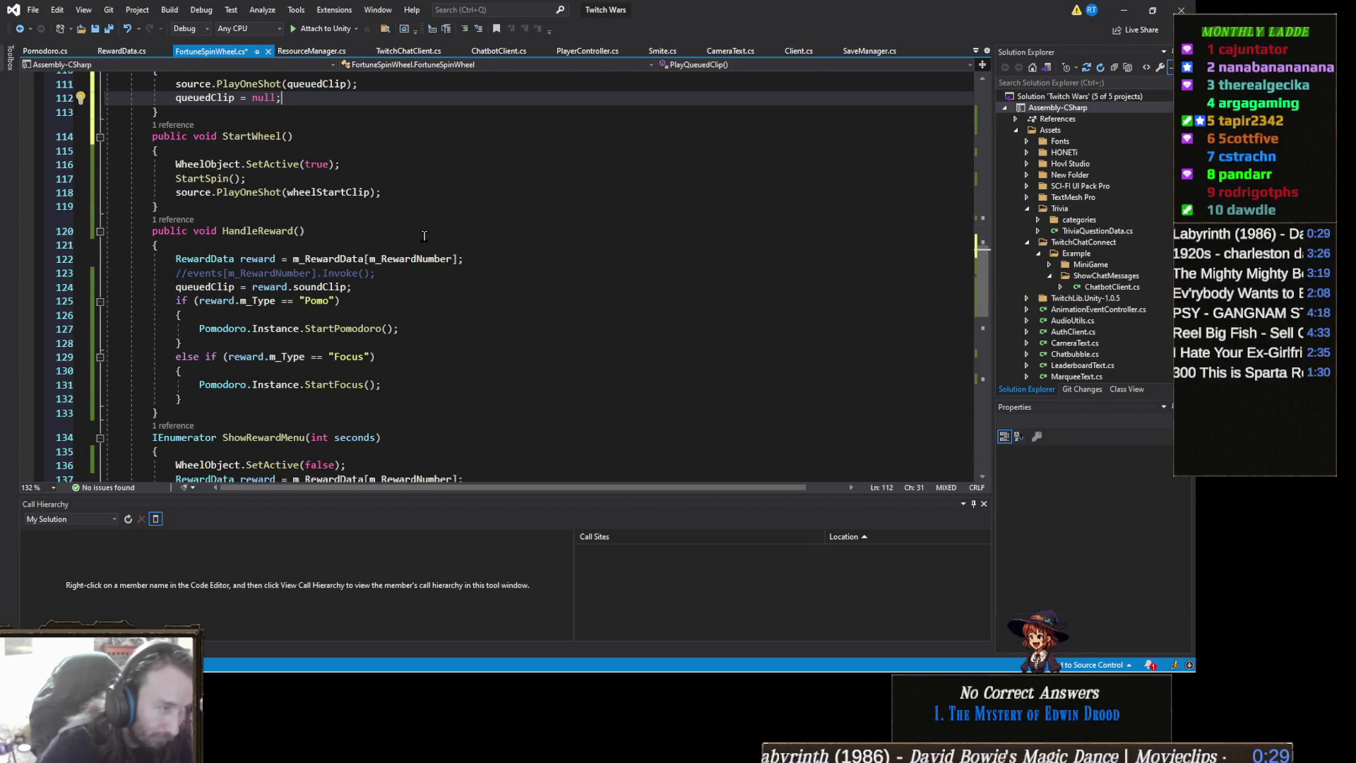
scroll(424, 236, down, 2)
scroll(423, 236, down, 2)
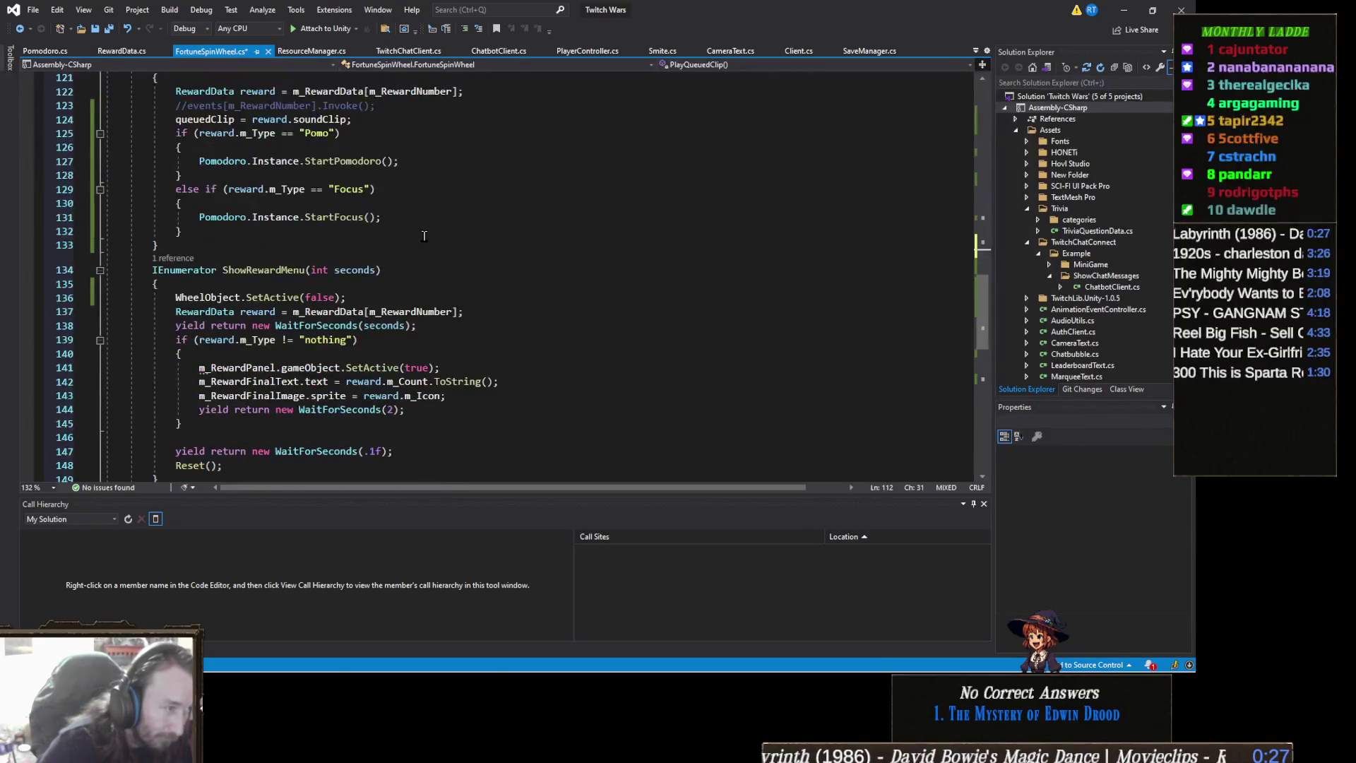
scroll(424, 236, up, 2)
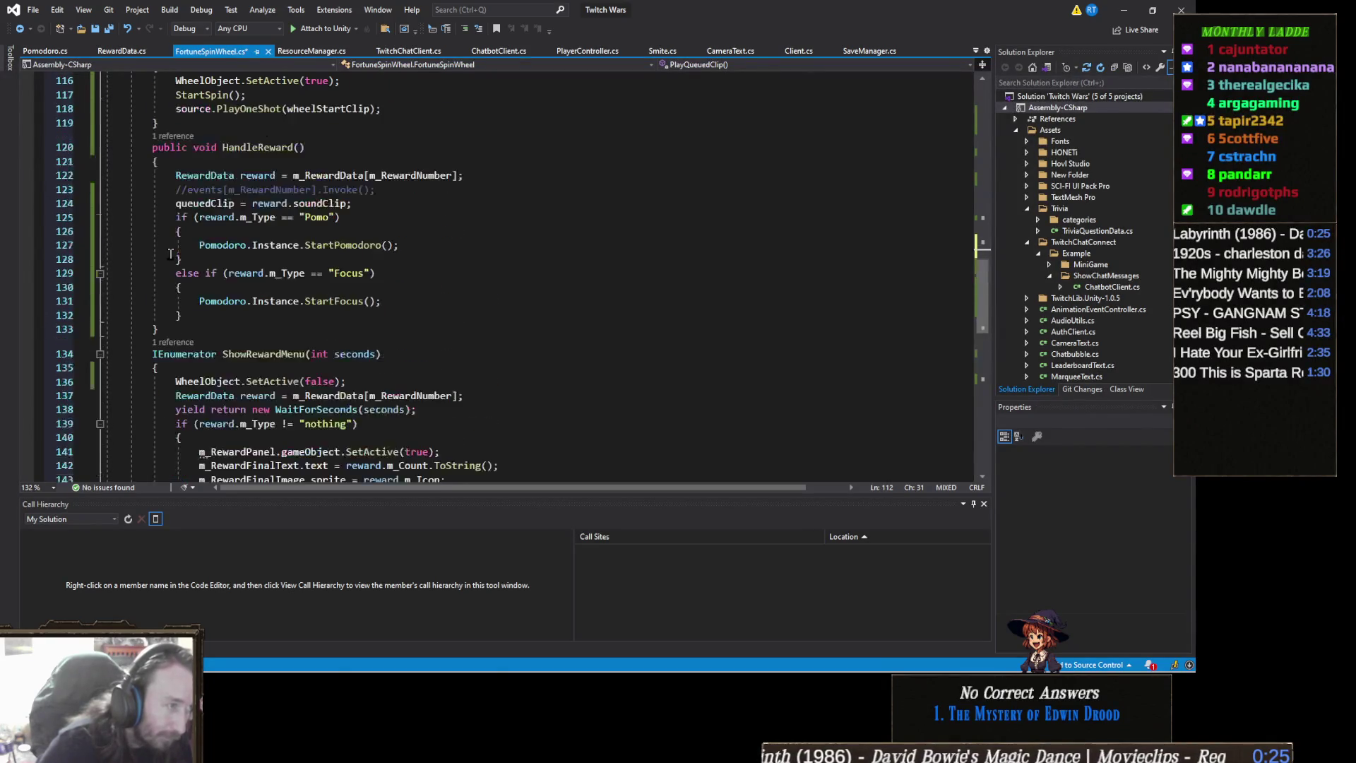
click(99, 354)
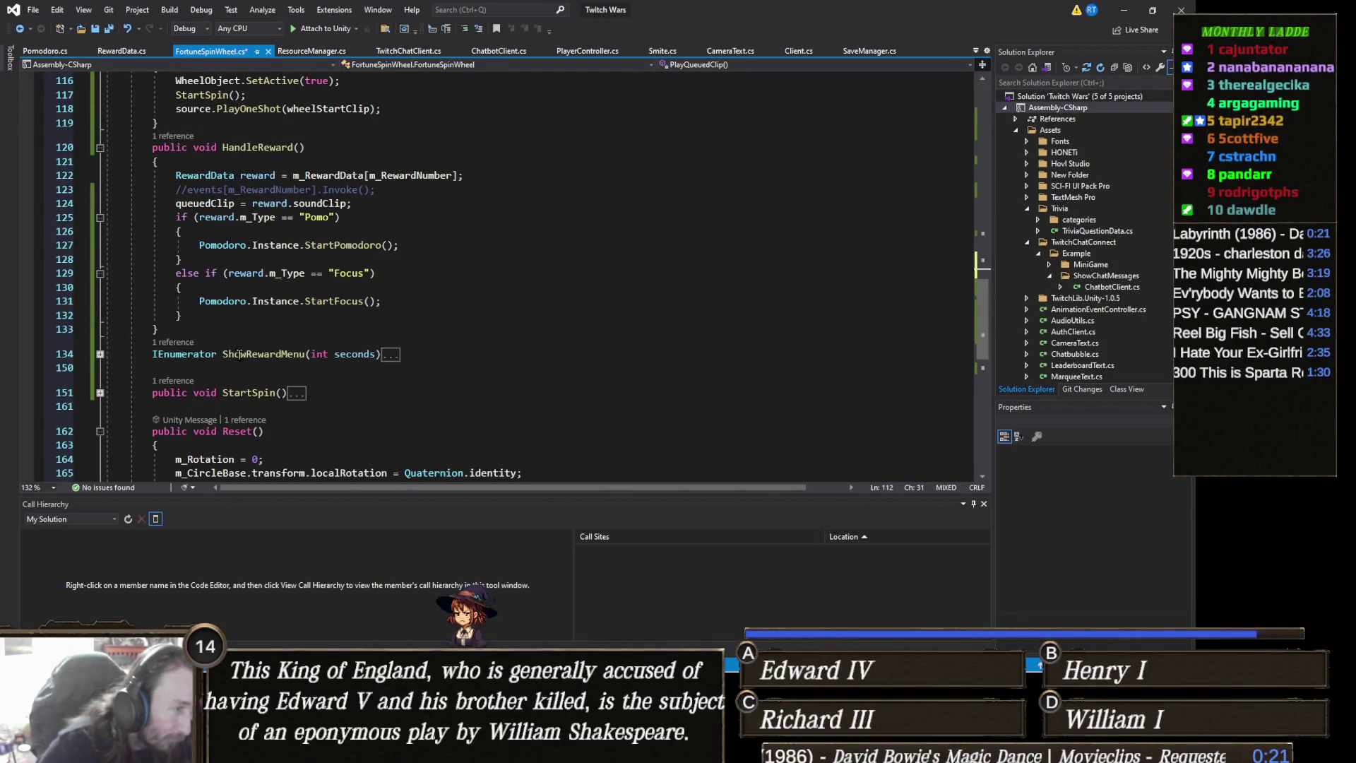
scroll(212, 367, up, 2)
scroll(246, 304, up, 2)
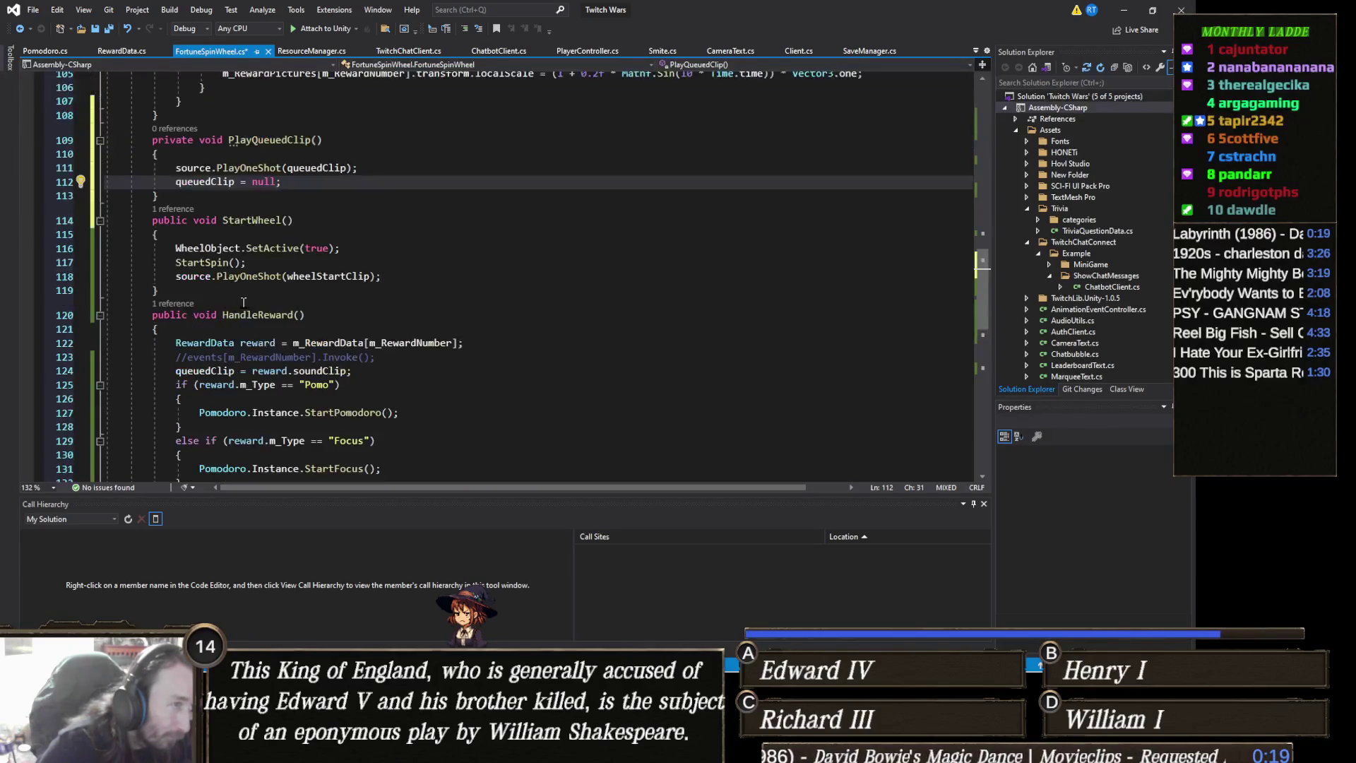
scroll(452, 320, down, 2)
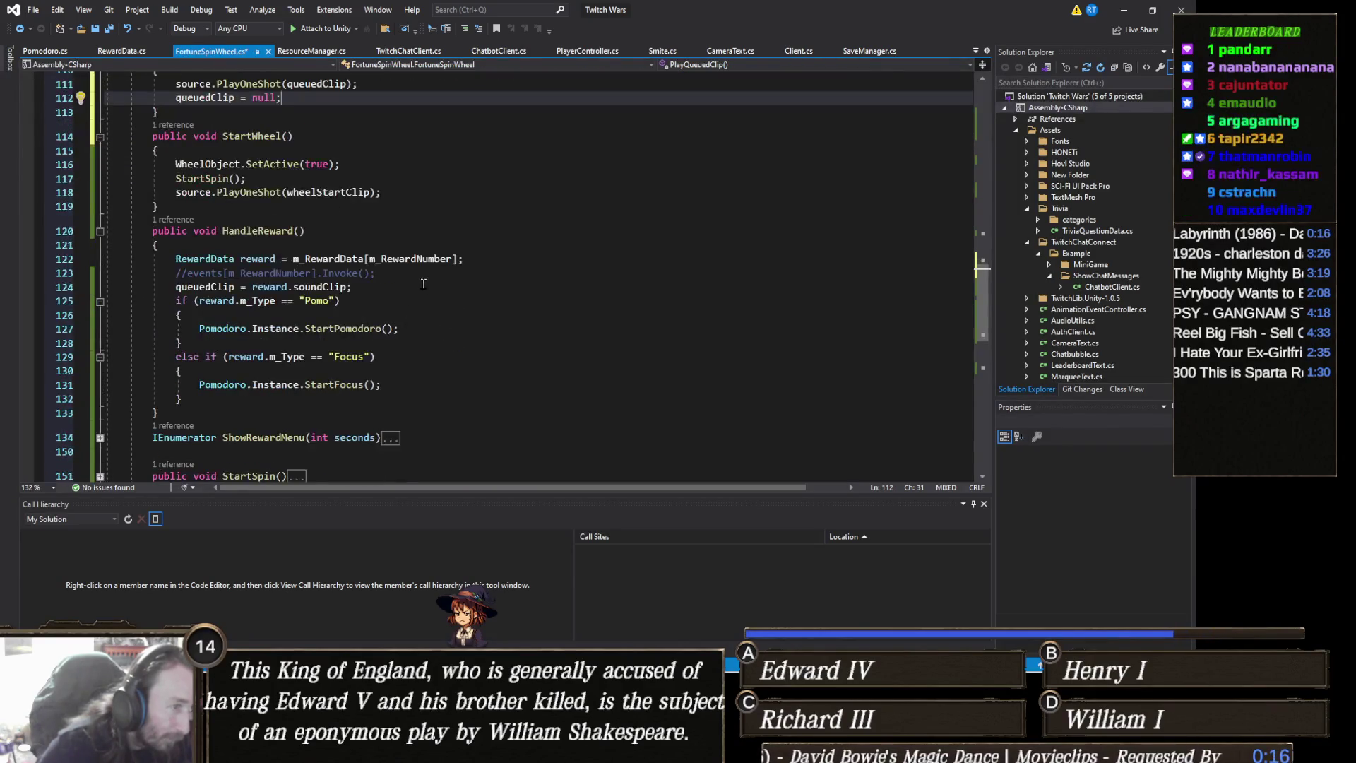
click(380, 287)
Add Invoke("PlayQueuedClip", 1f); after queuedClip = reward.soundClip; in HandleReward
key(Return)
text(I)
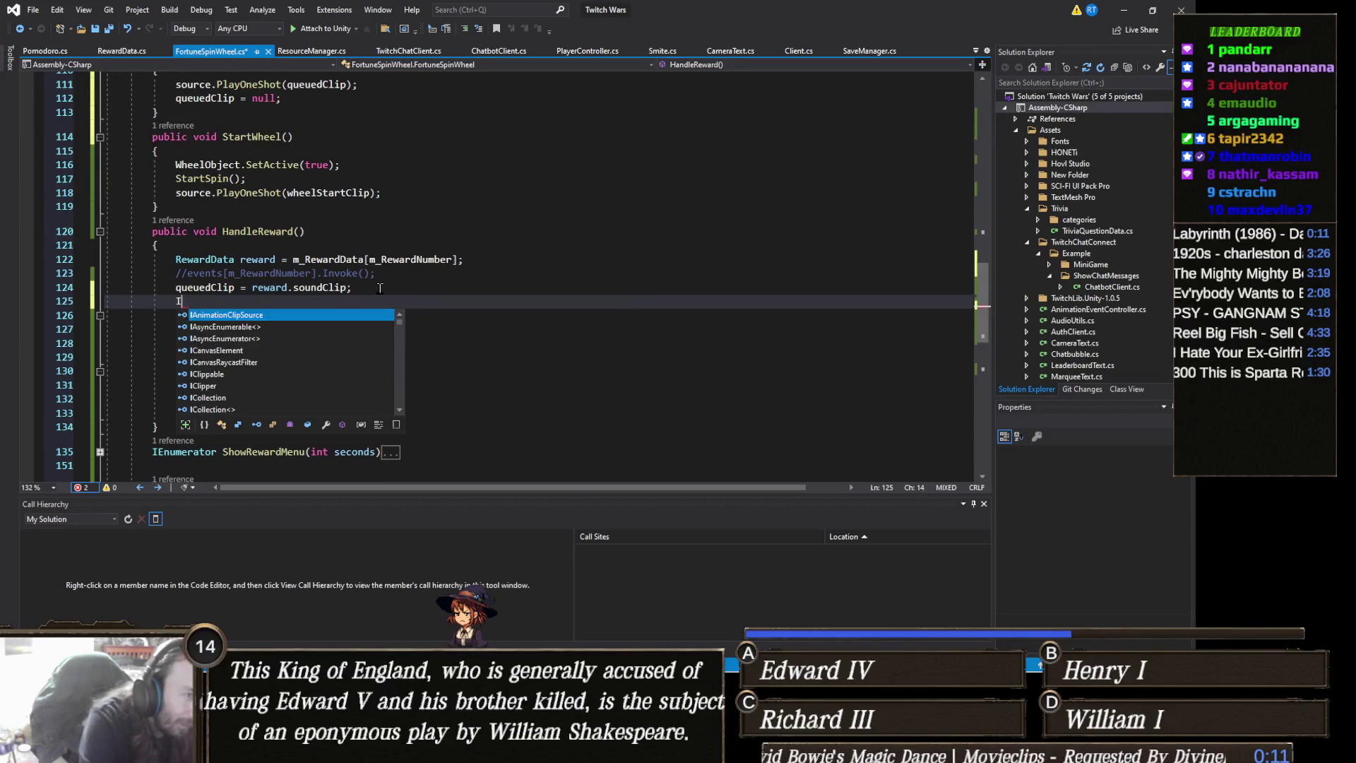
text(nvoke()
key(ctrl+space)
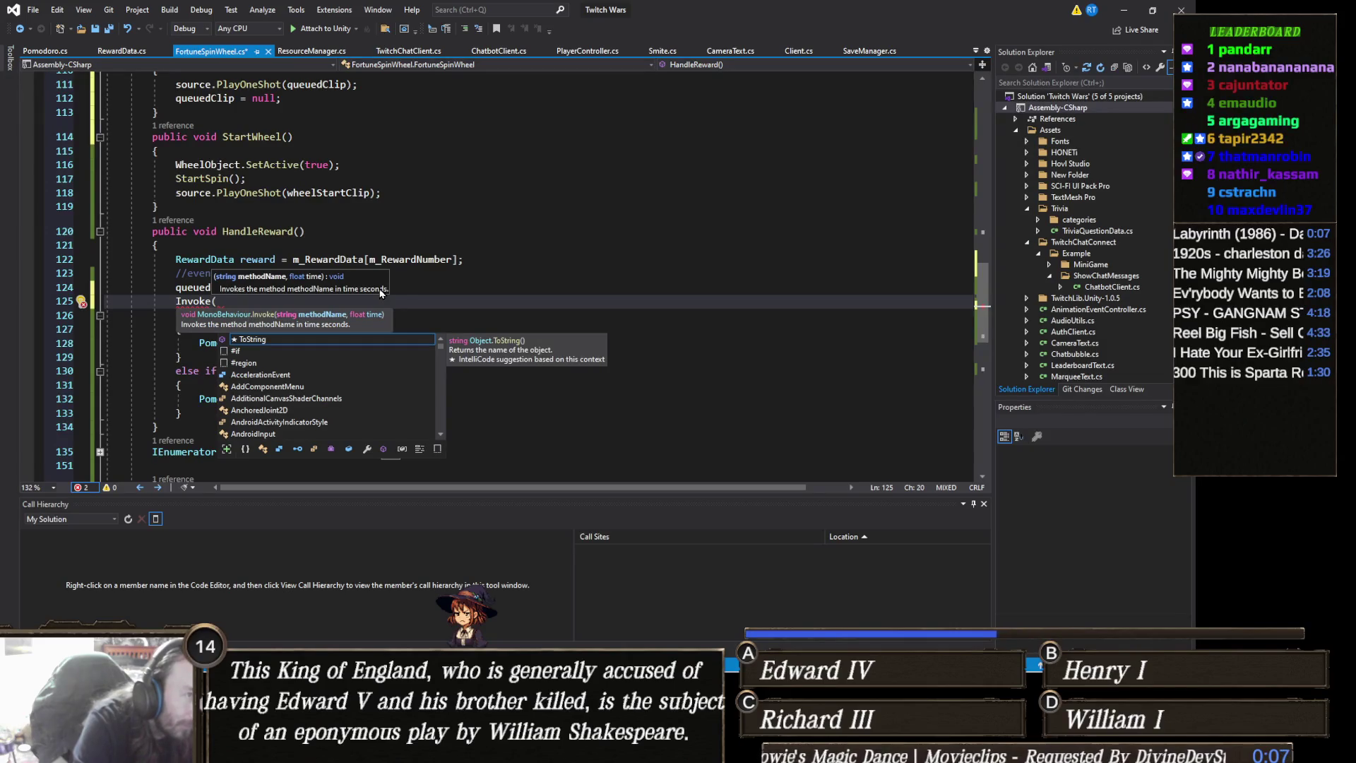
text(")
text(, )
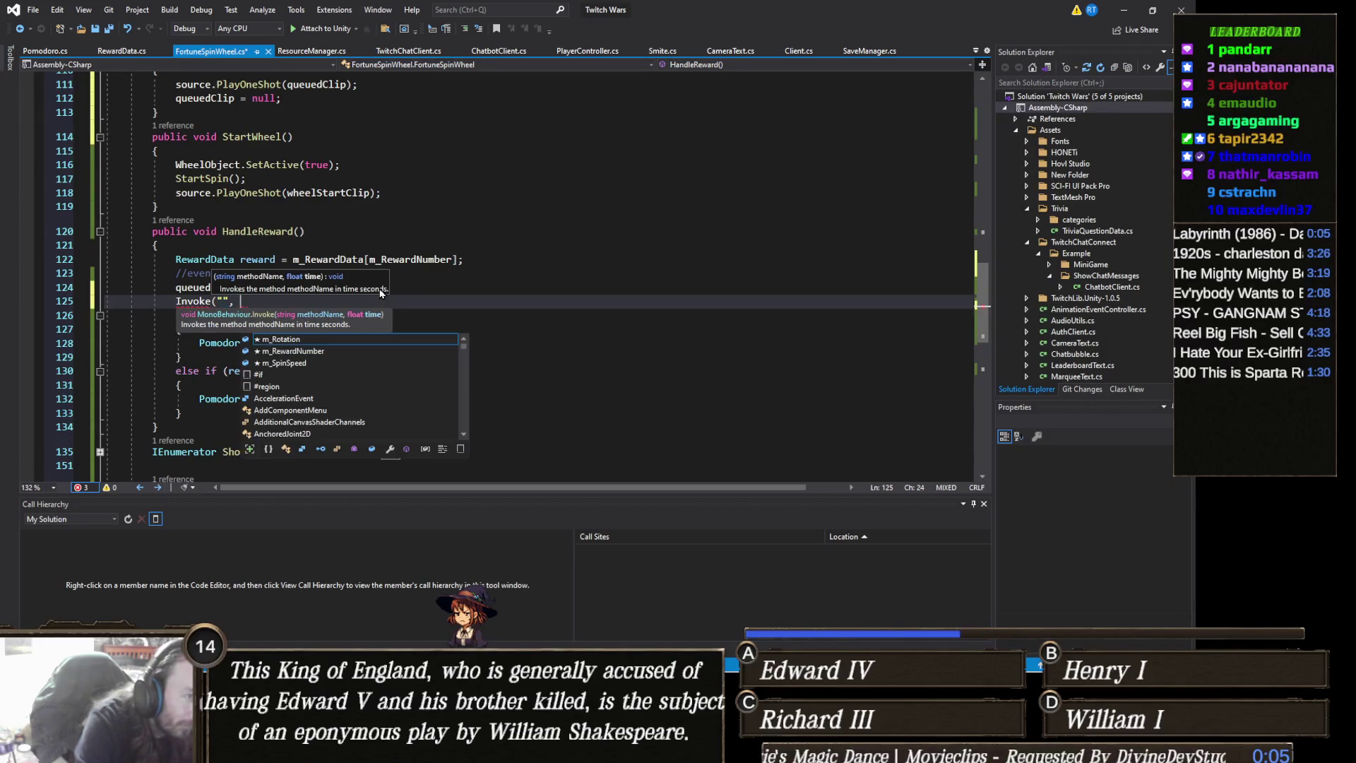
text(1f);)
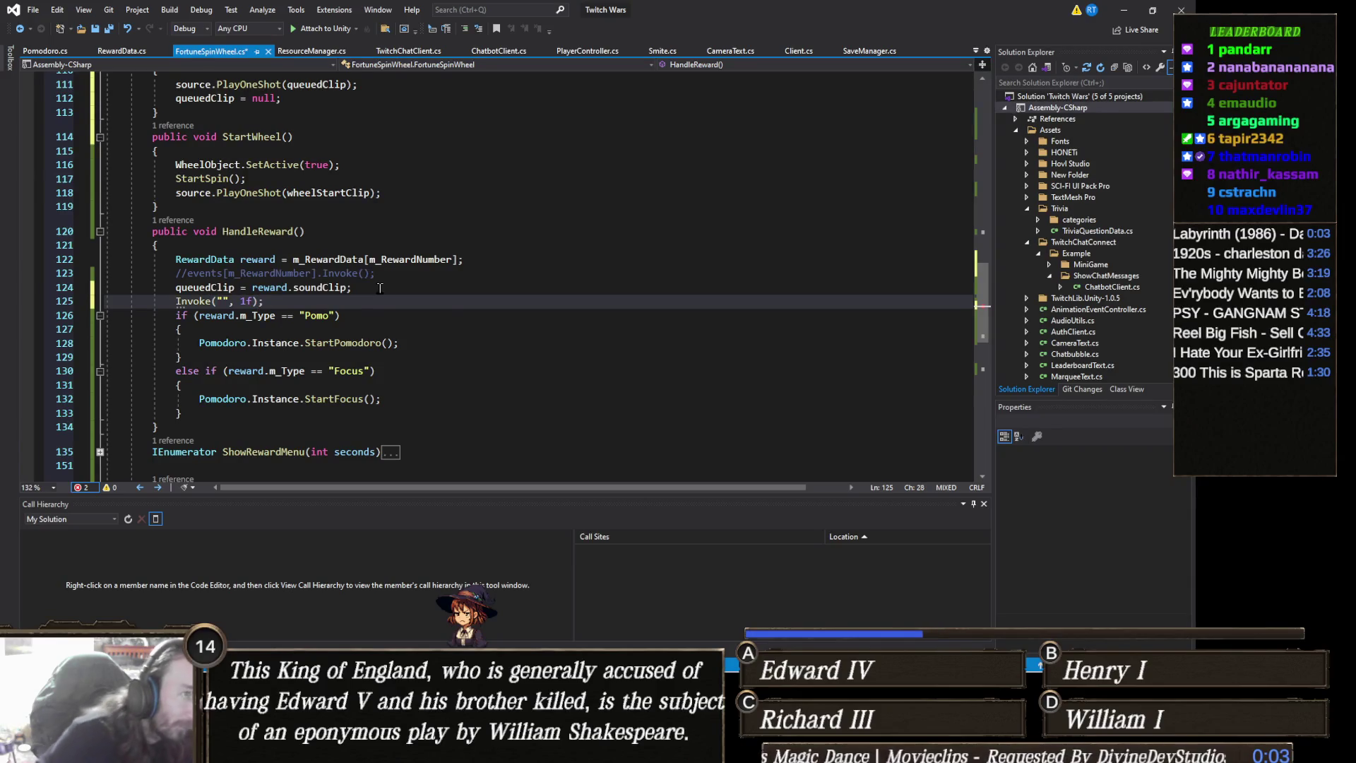
scroll(364, 275, up, 2)
click(310, 140)
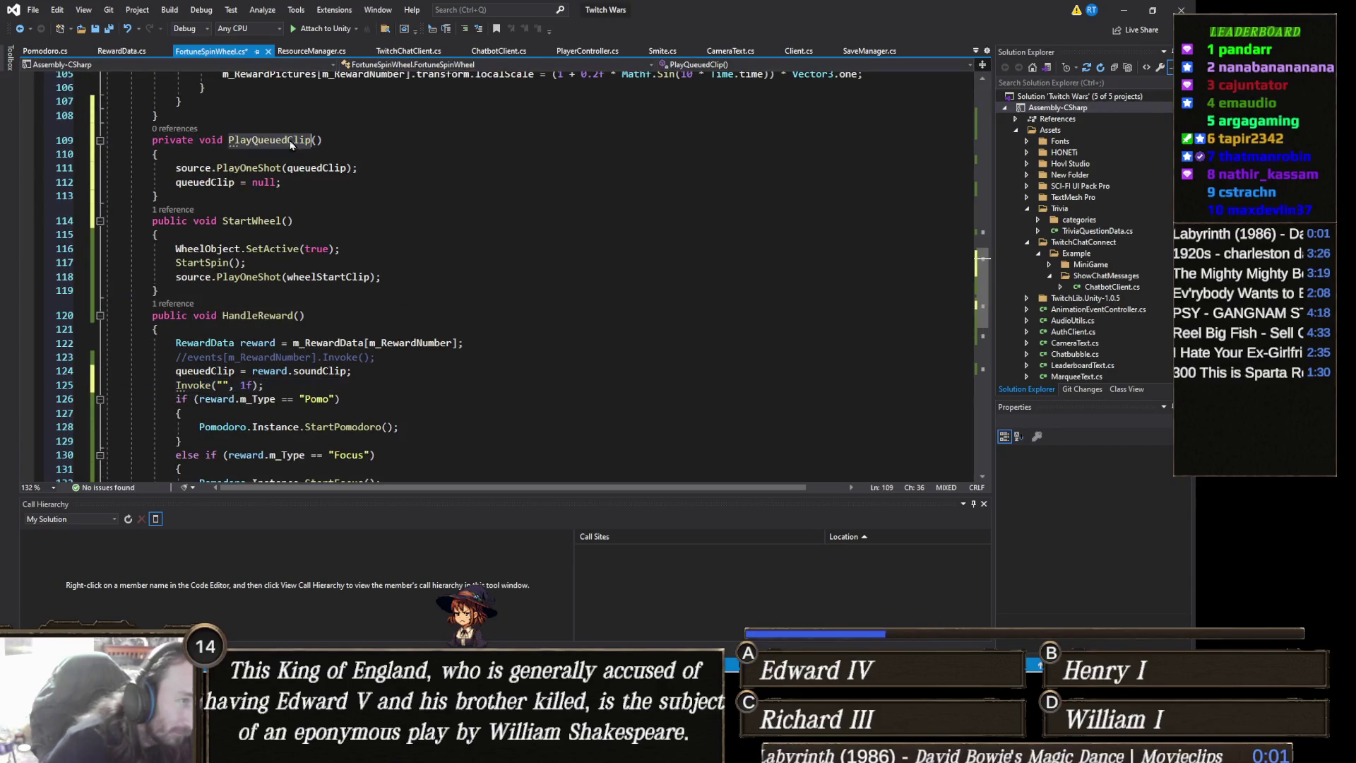
click(224, 385)
text(PlayQueuedClip)
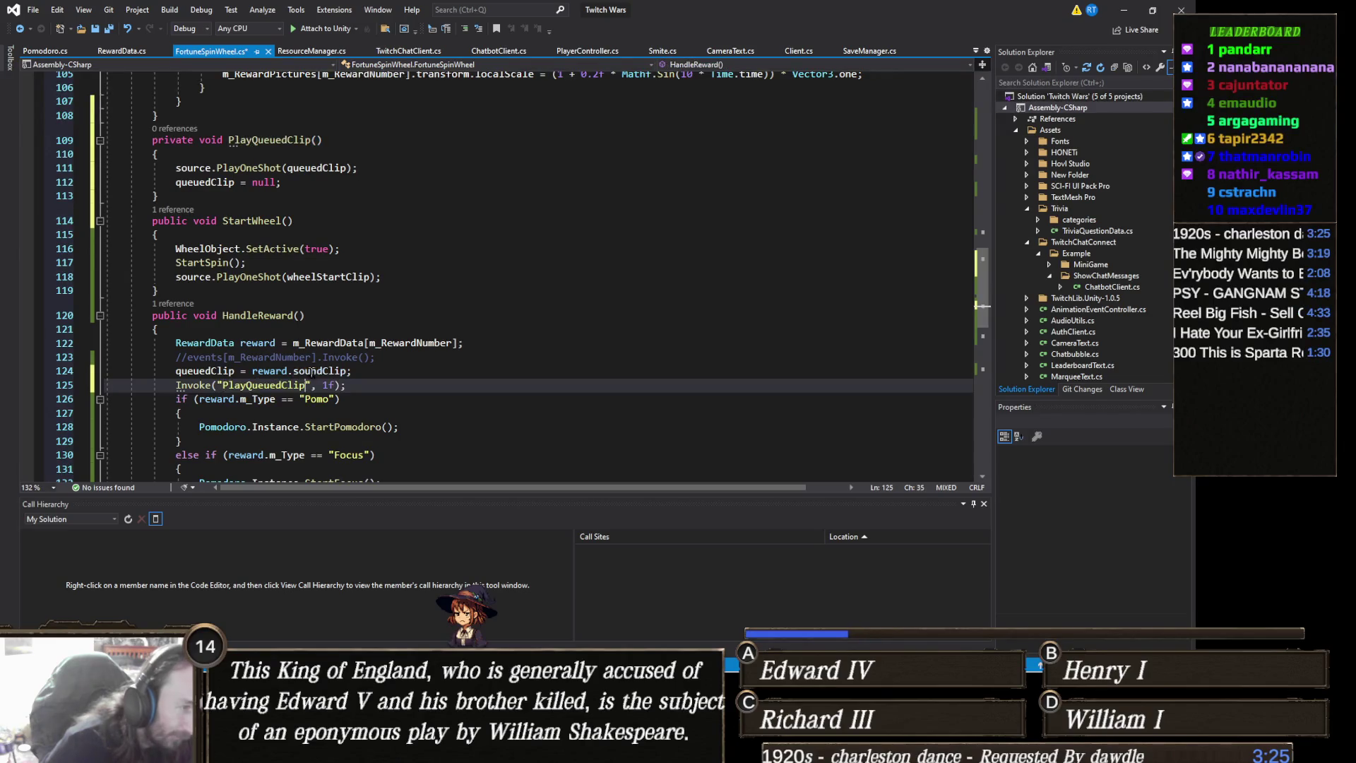
Minimize Visual Studio and run the Unity scene to test the delayed reward sound
click(1123, 10)
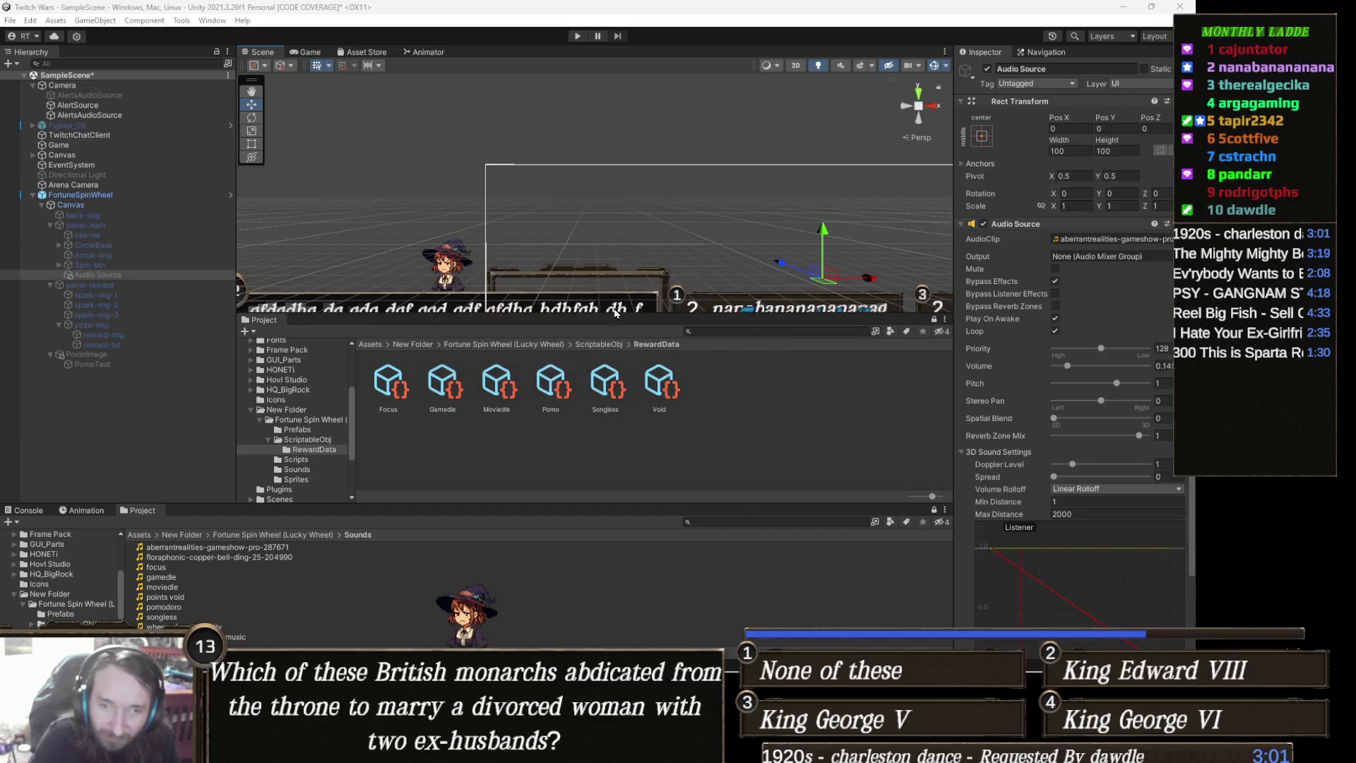
click(583, 36)
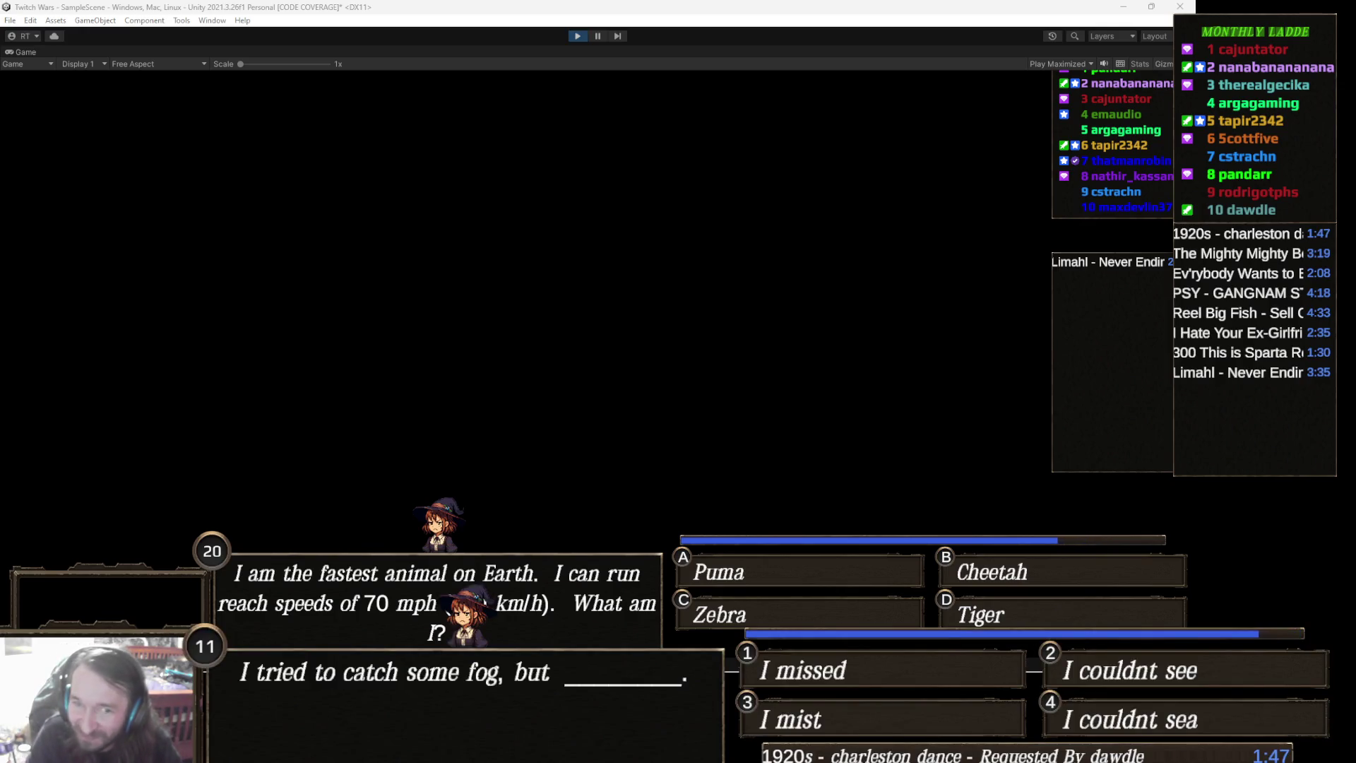
click(573, 36)
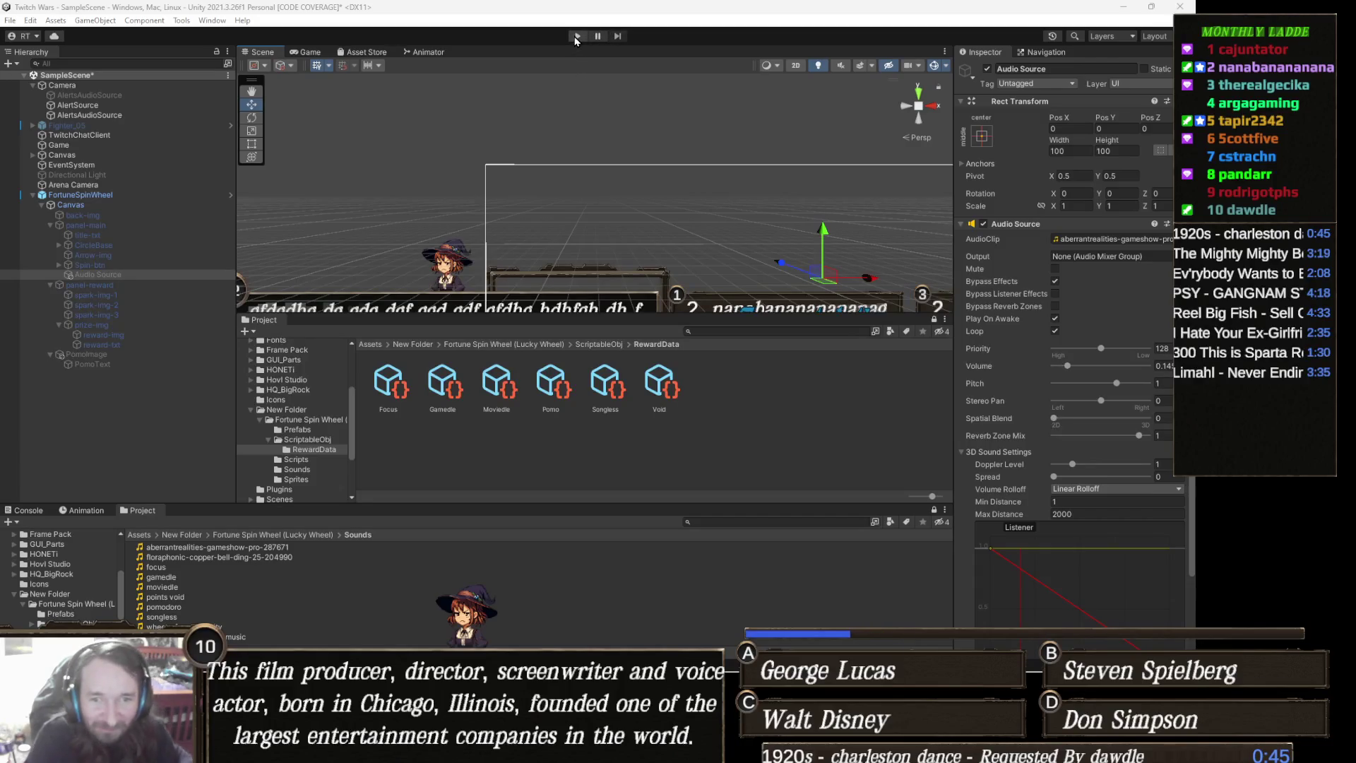
click(576, 36)
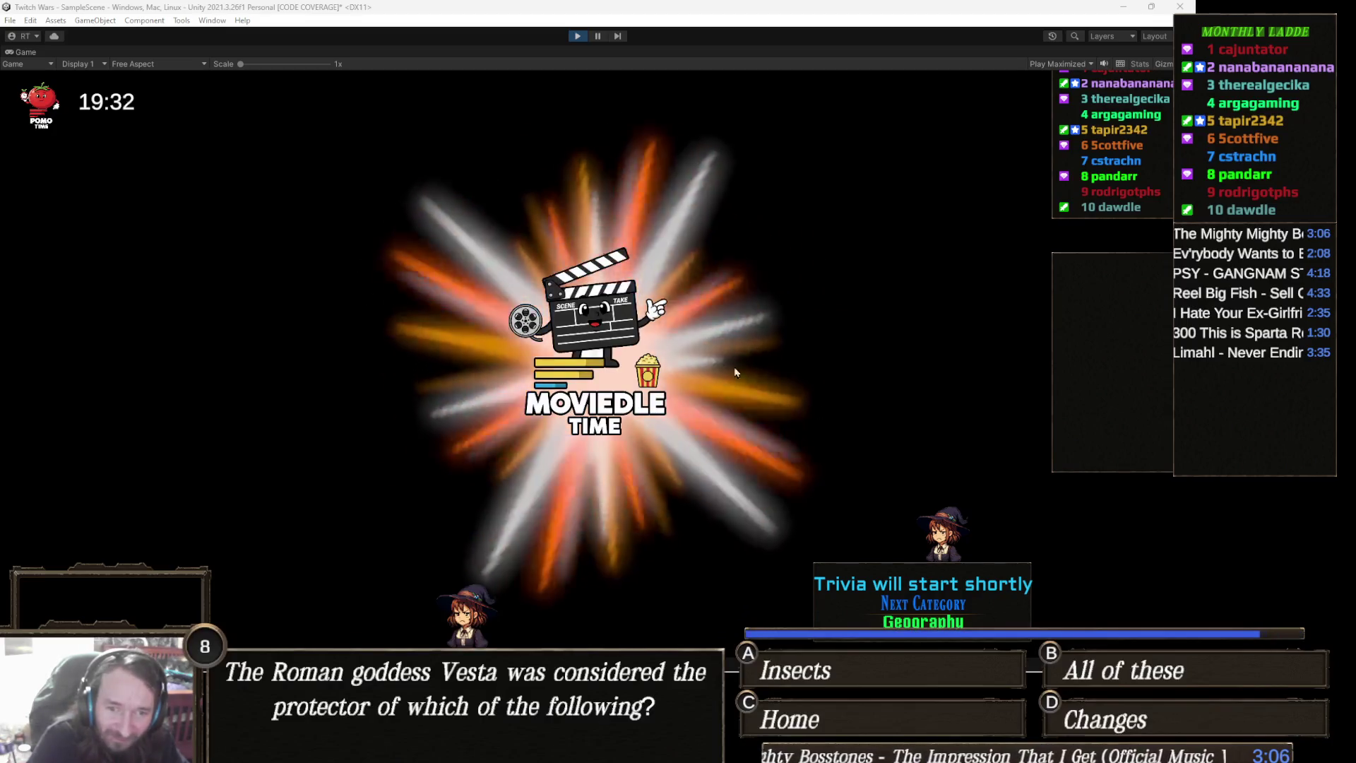
click(577, 36)
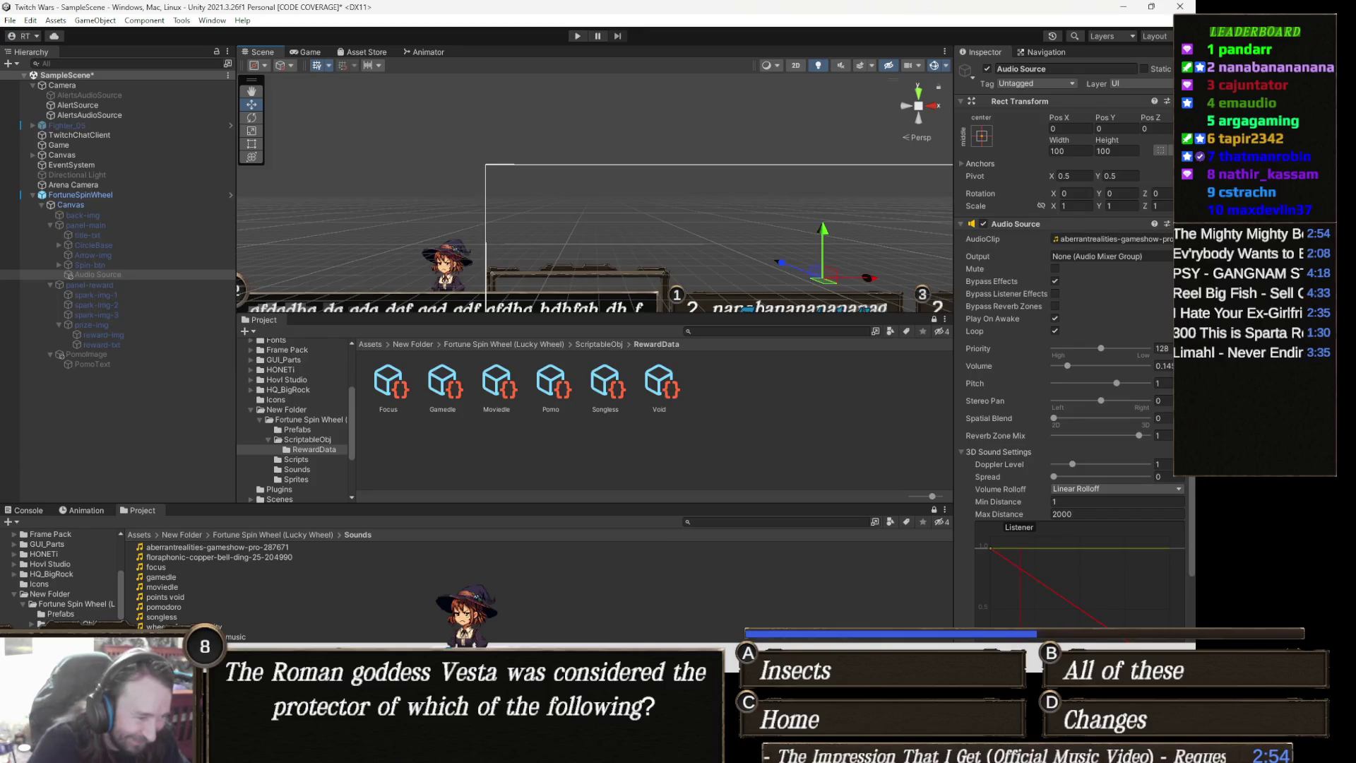
Enable Cooldown & Limits on Spin The Wheel! with a 20-minute cooldown and save
mouse_move(438, 752)
click(307, 593)
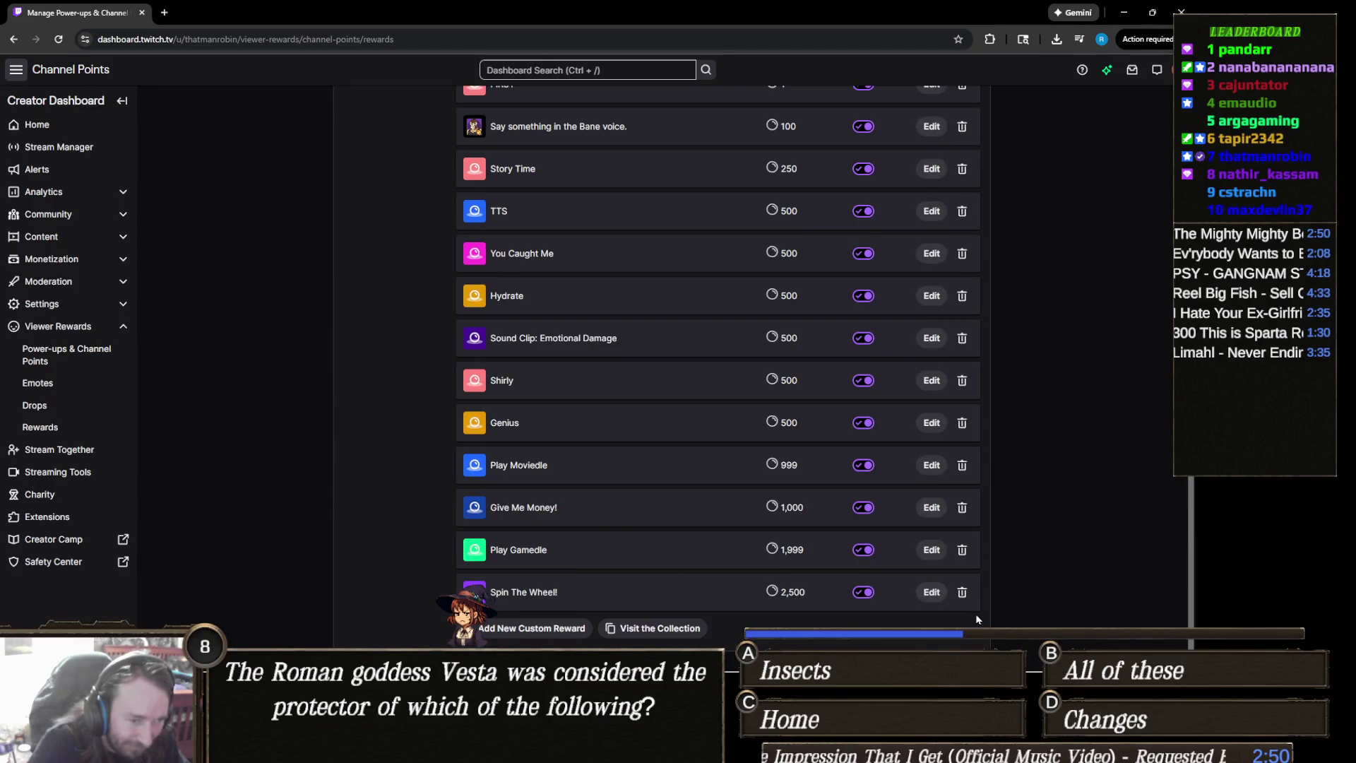
click(931, 592)
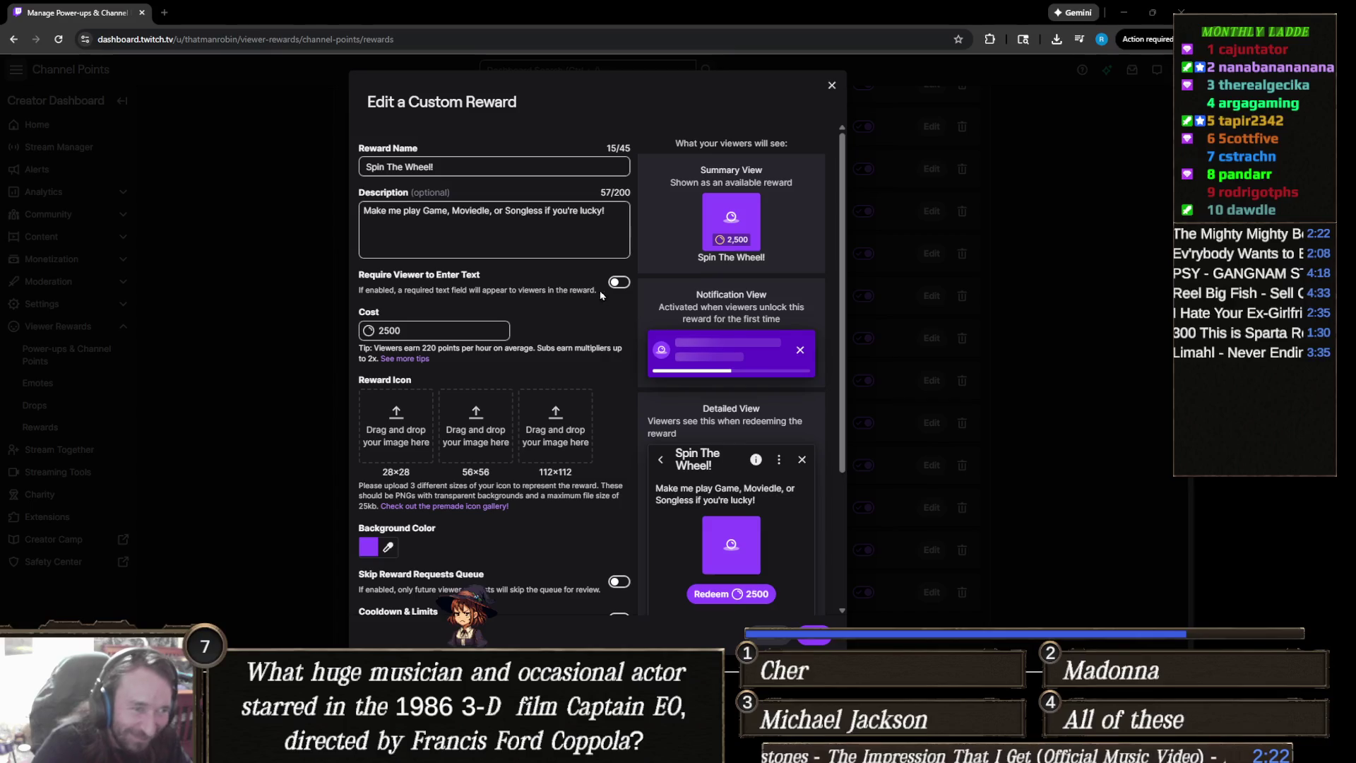
scroll(509, 421, down, 3)
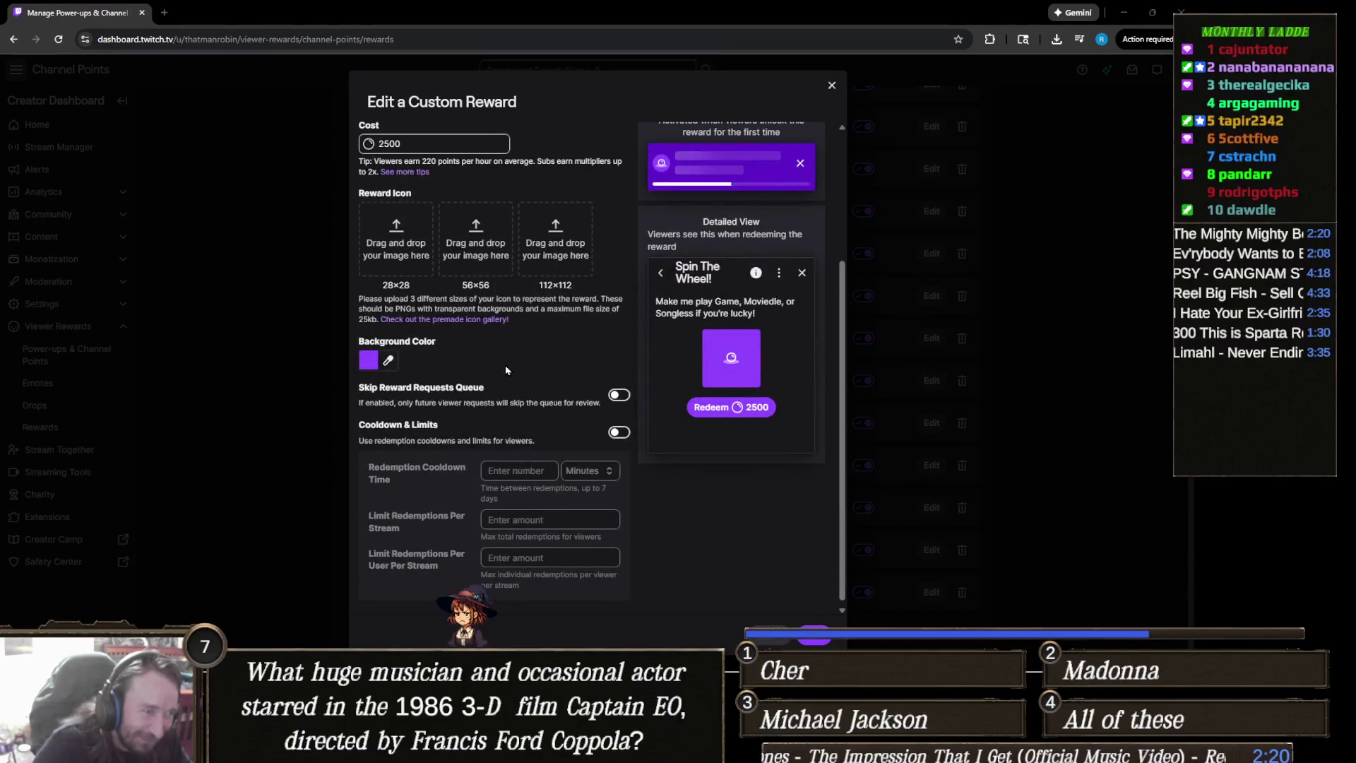
scroll(518, 441, down, 1)
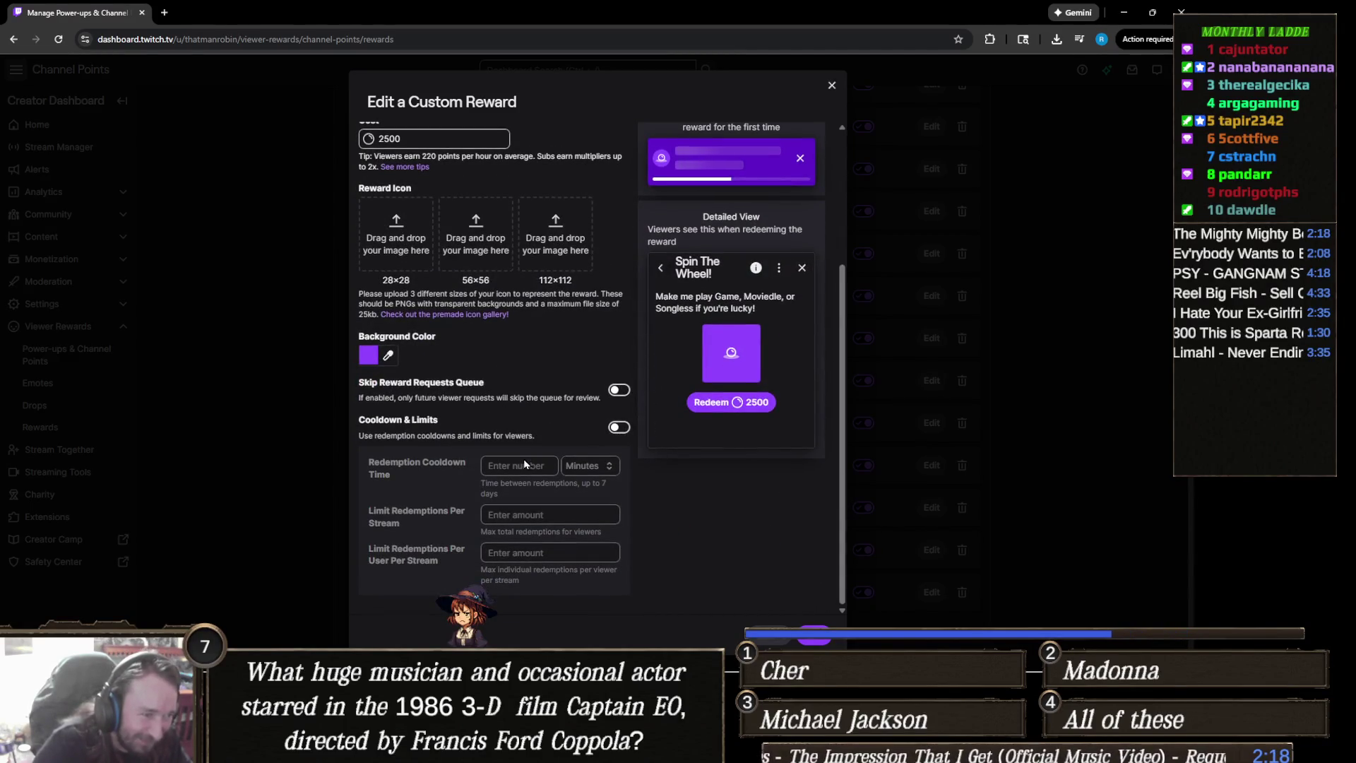
click(620, 427)
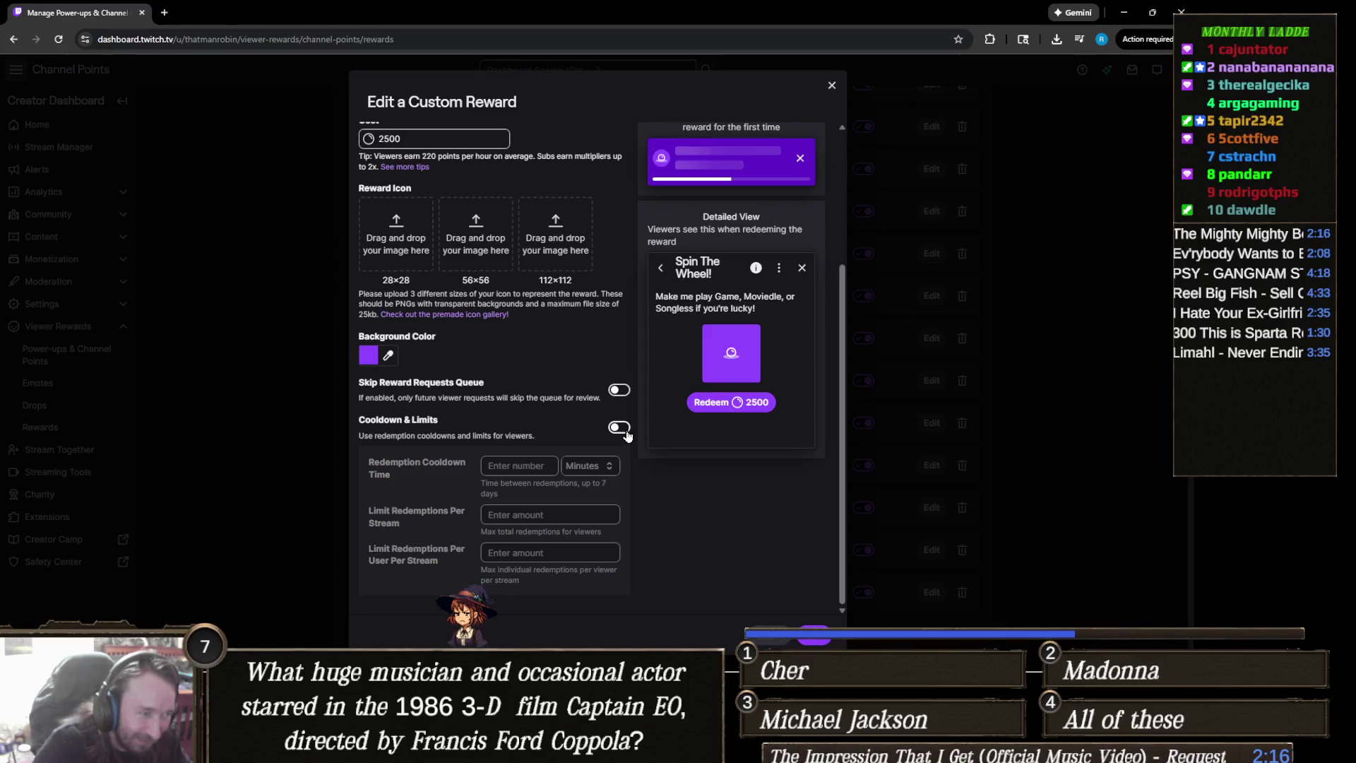
click(538, 470)
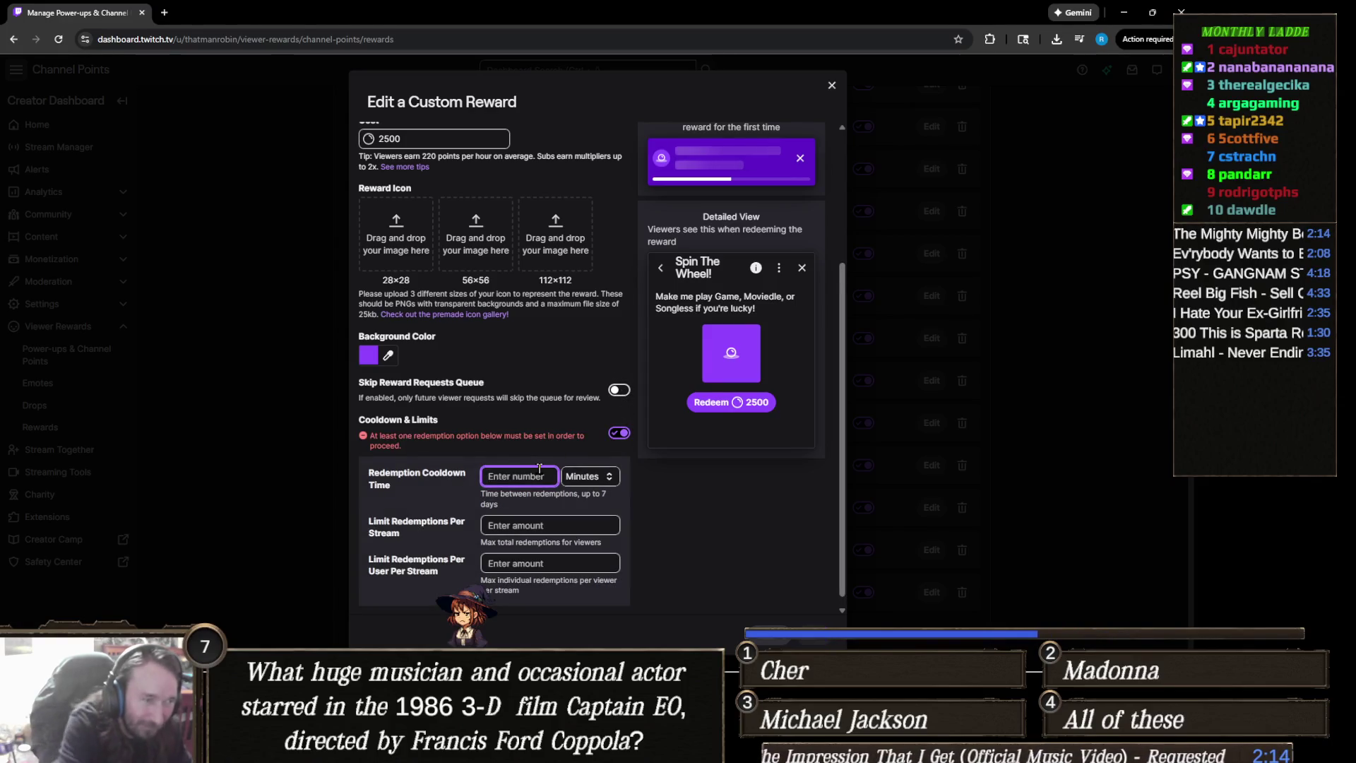
text(20)
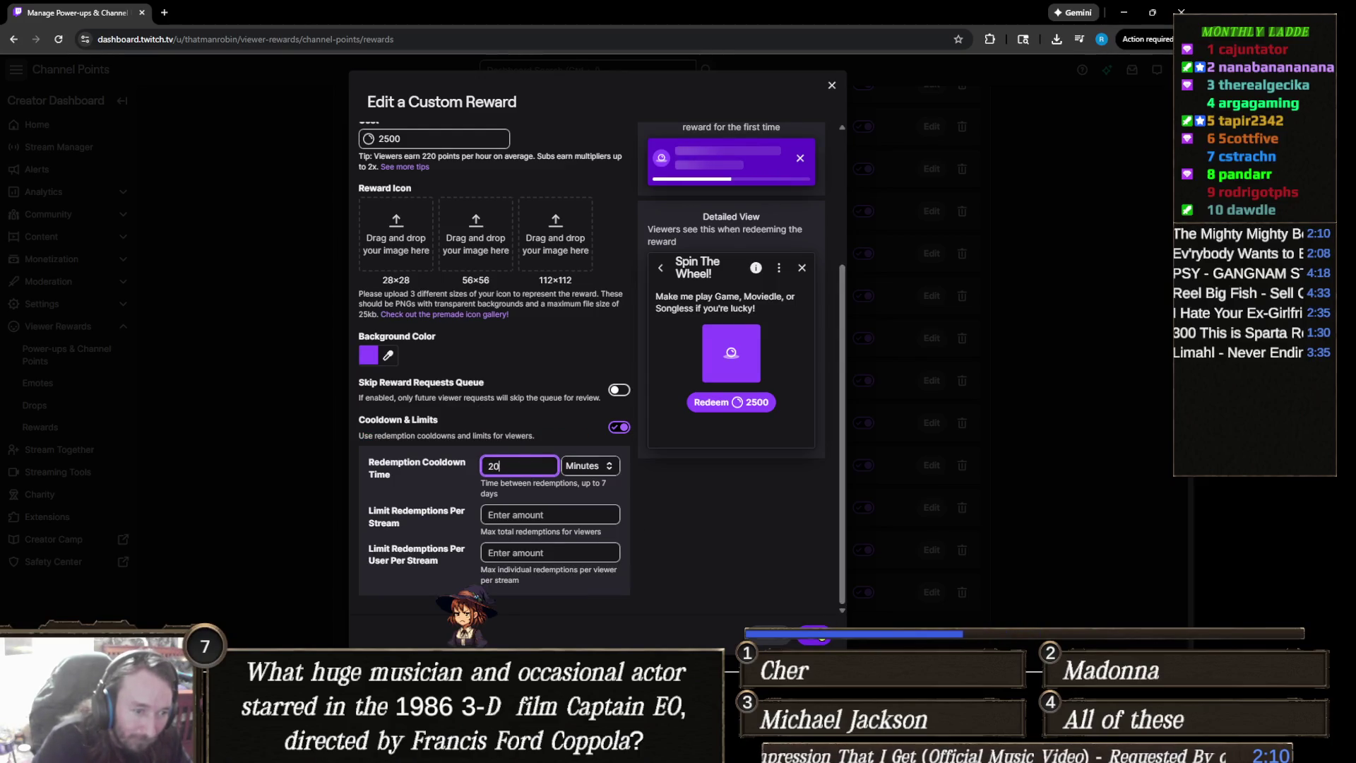
key(Return)
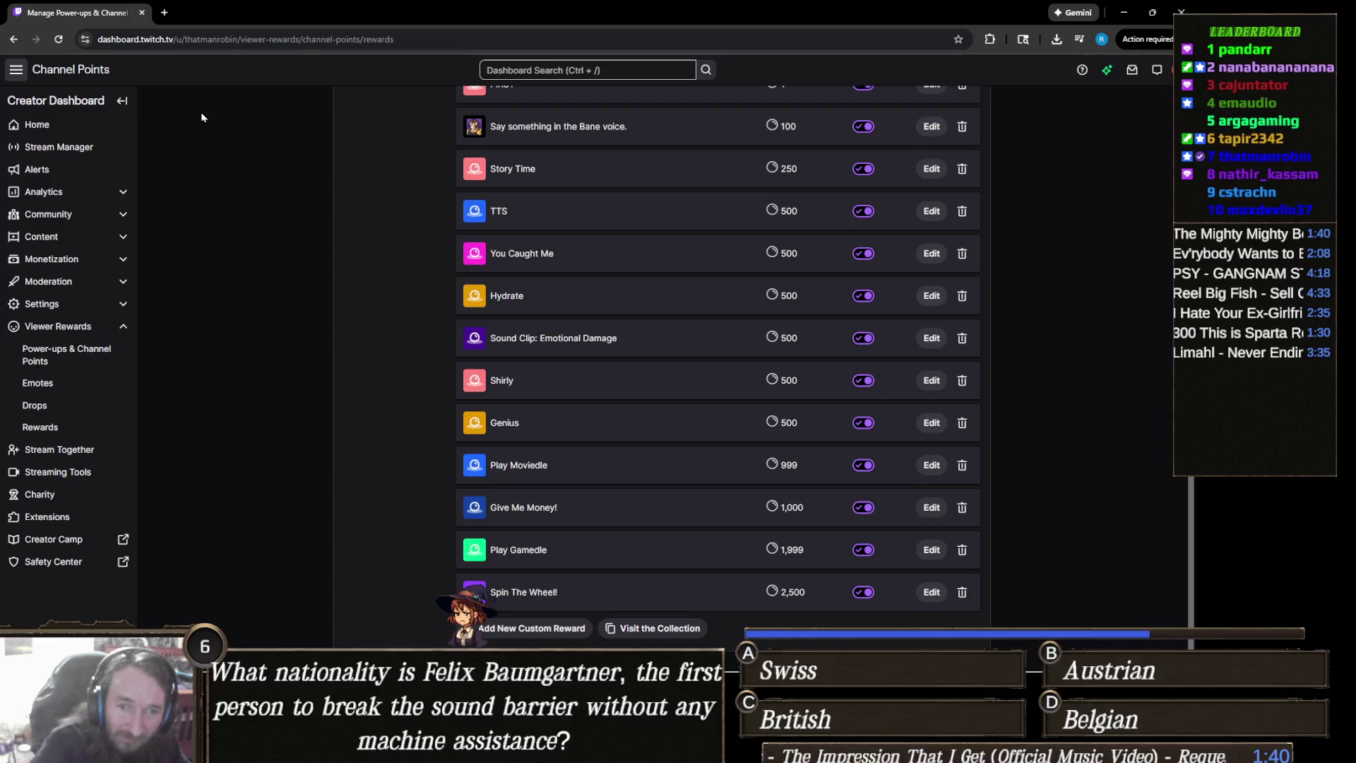
click(97, 149)
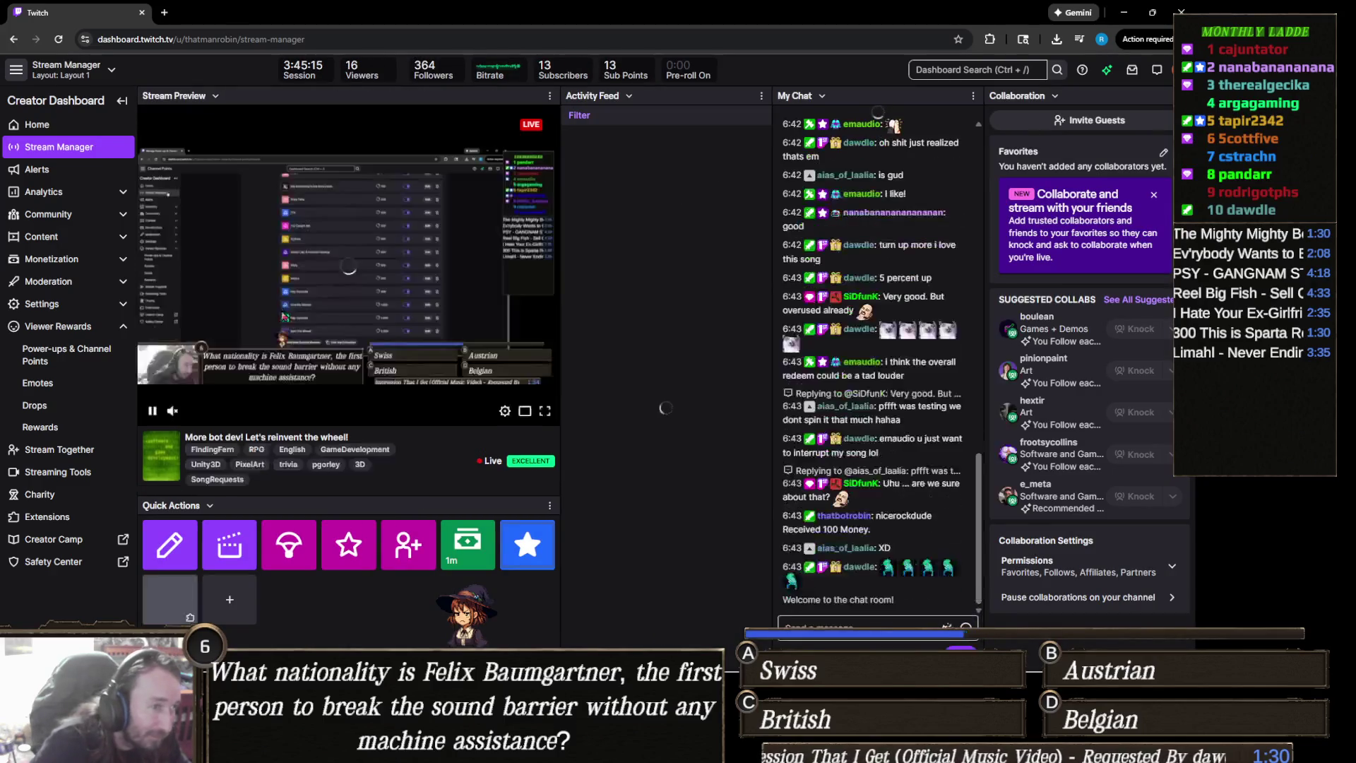
click(152, 411)
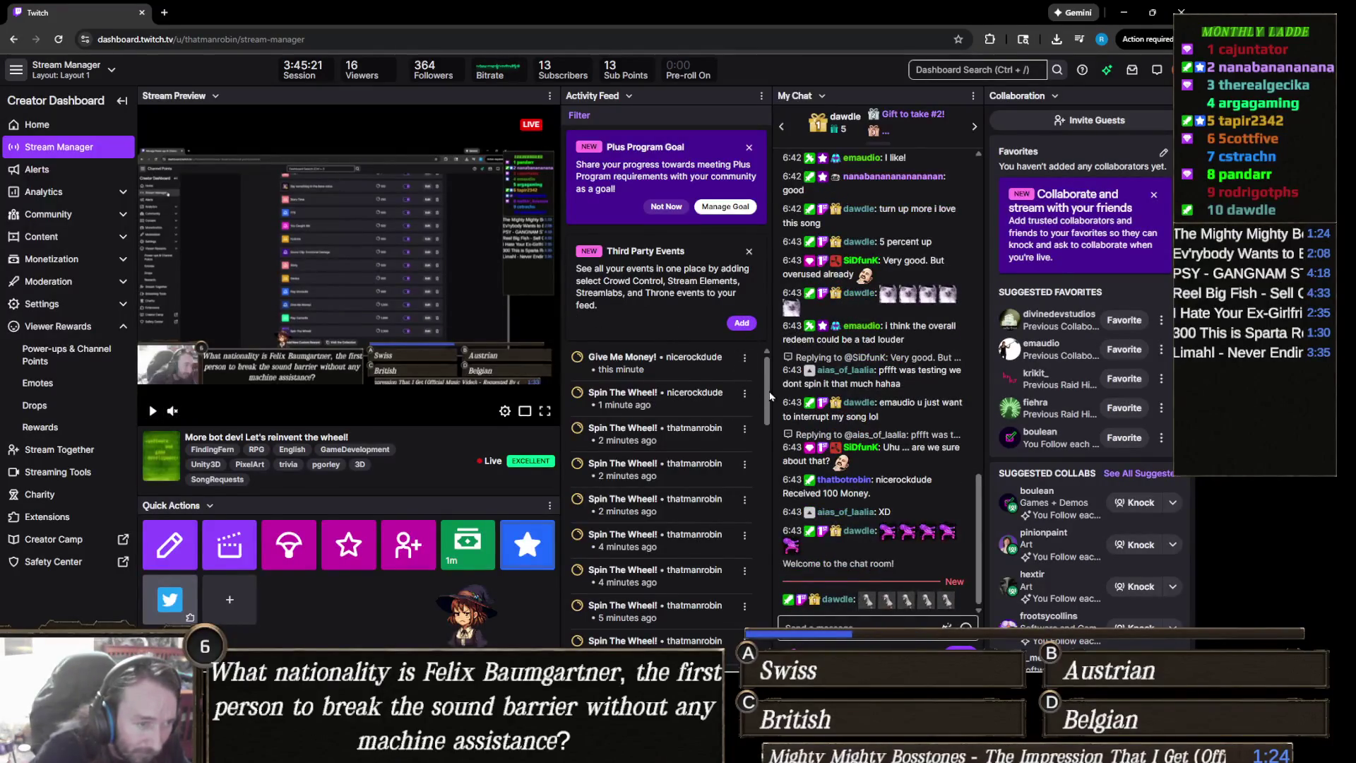
click(744, 394)
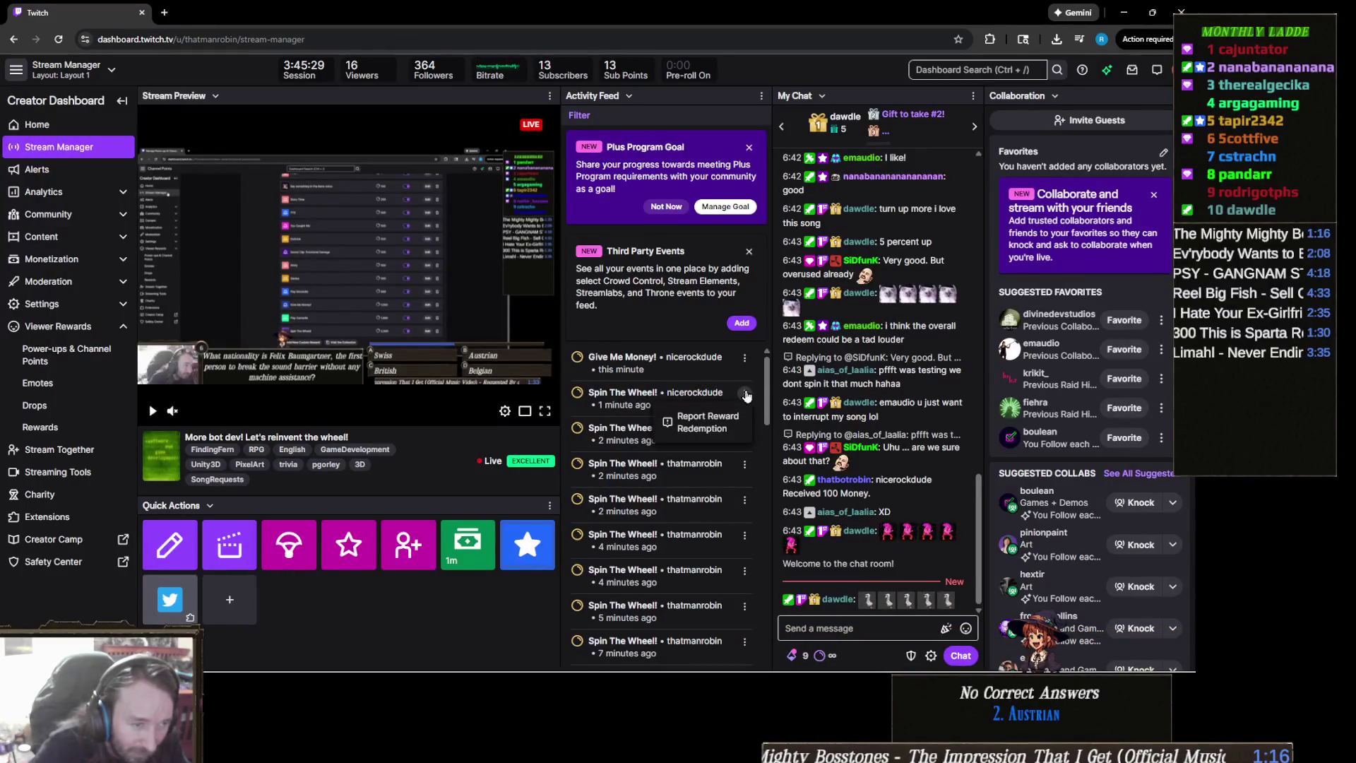
click(745, 395)
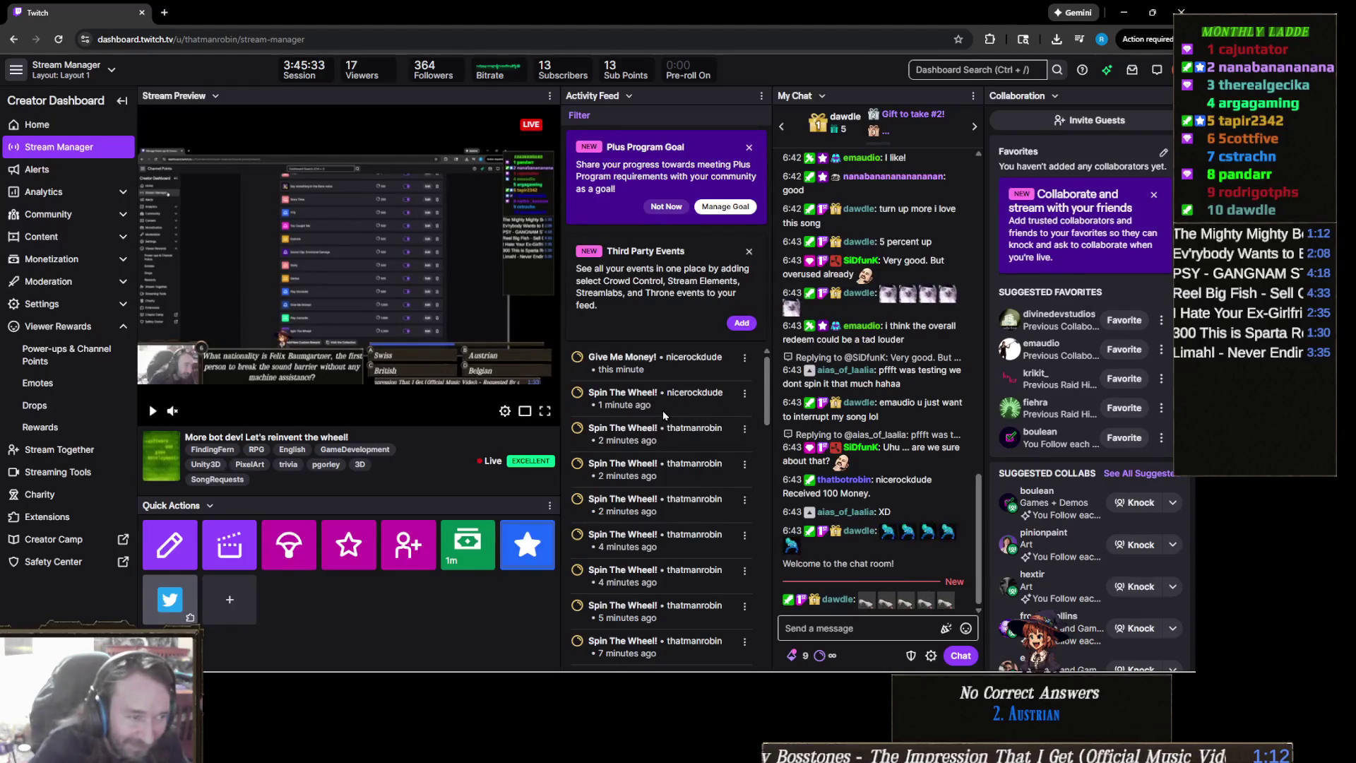